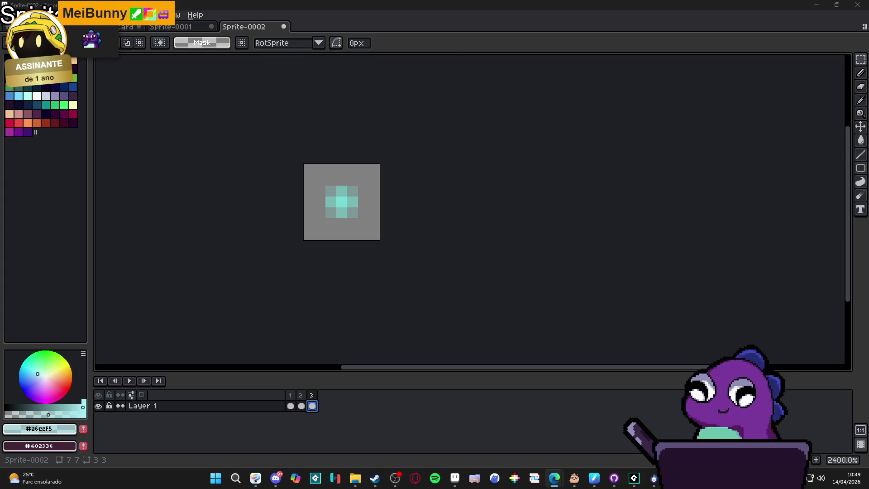
Bring Aseprite forward and review sparkle frames 1 to 3
left_click(395, 480)
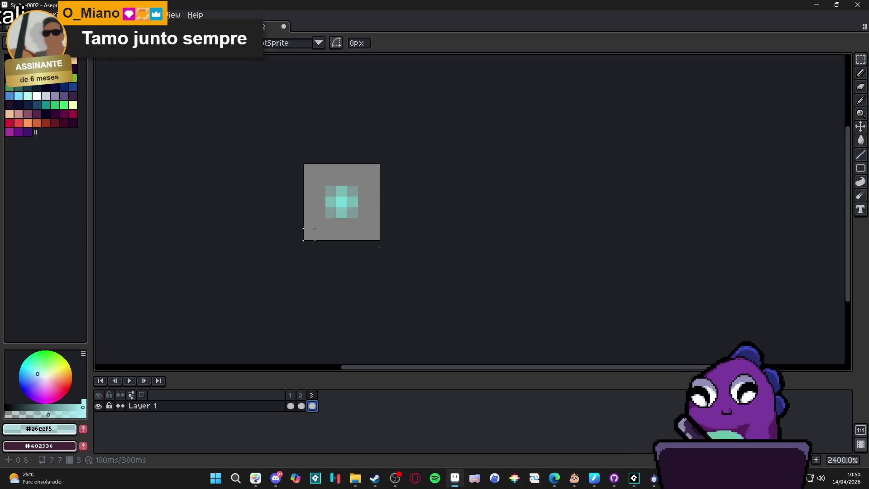
left_click(292, 396)
mouse_move(299, 400)
left_mouse_down()
mouse_move(316, 400)
mouse_move(292, 395)
left_mouse_up()
left_click(301, 398)
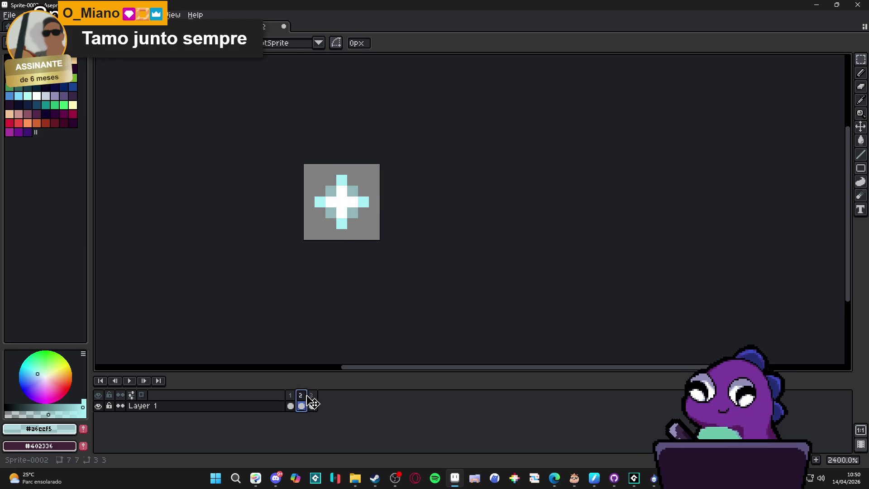
left_click(312, 398)
Add a fourth frame, erase its centre down to one teal pixel, and preview the animation
key("alt+n")
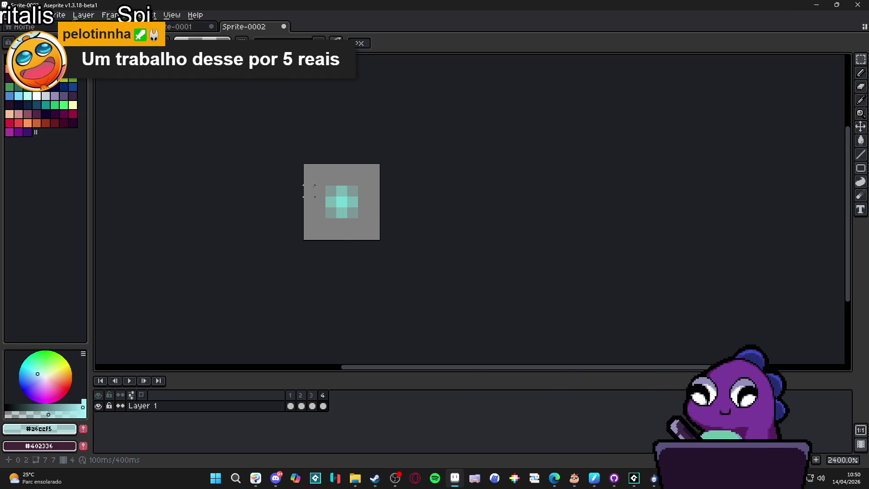
key("e")
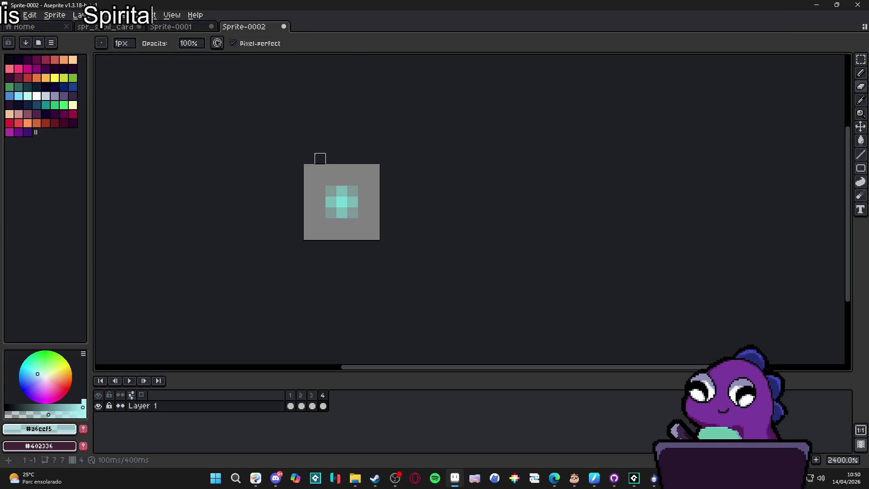
scroll(312, 176, "up", 5)
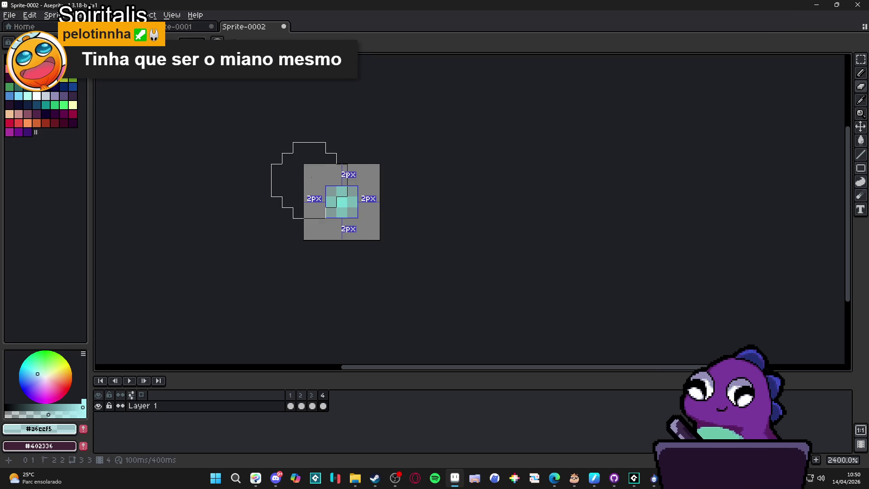
left_click(342, 195)
left_click(331, 202)
left_click(342, 212)
key("Return")
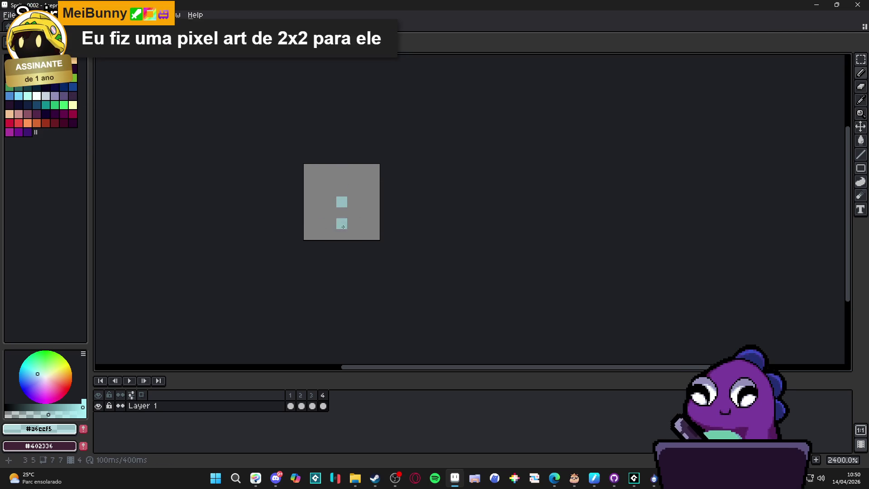
Draw teal pixels below, left and right of the centre to form frame 4's small cross
left_click(323, 406)
left_click(342, 213)
left_click(331, 202)
left_click(352, 202)
left_click(312, 406)
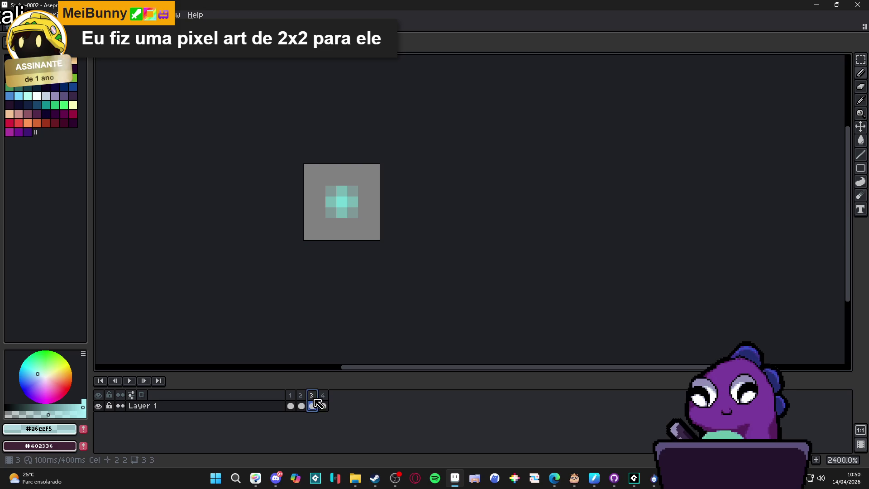
left_click(324, 401)
Add a fifth frame, zoom out, and step through all the frames
key("alt+n")
scroll(370, 268, "down", 3)
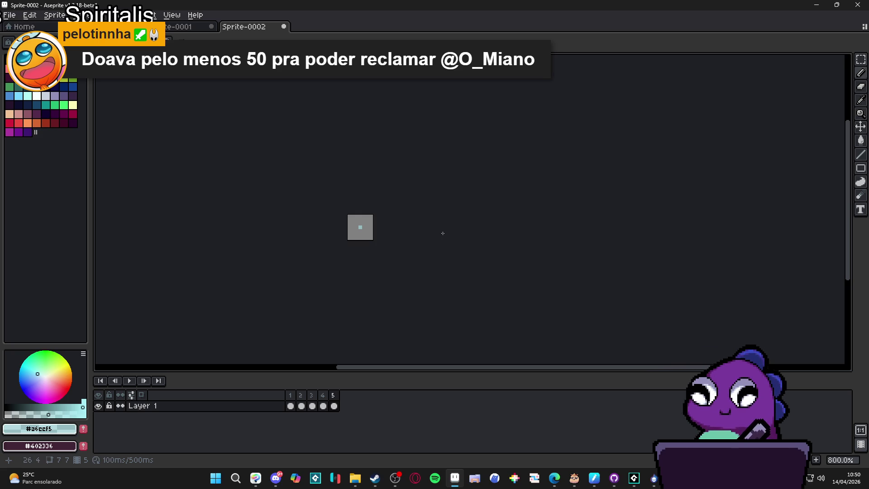
left_click(301, 405)
left_click(312, 406)
left_click(334, 406)
left_click(295, 394)
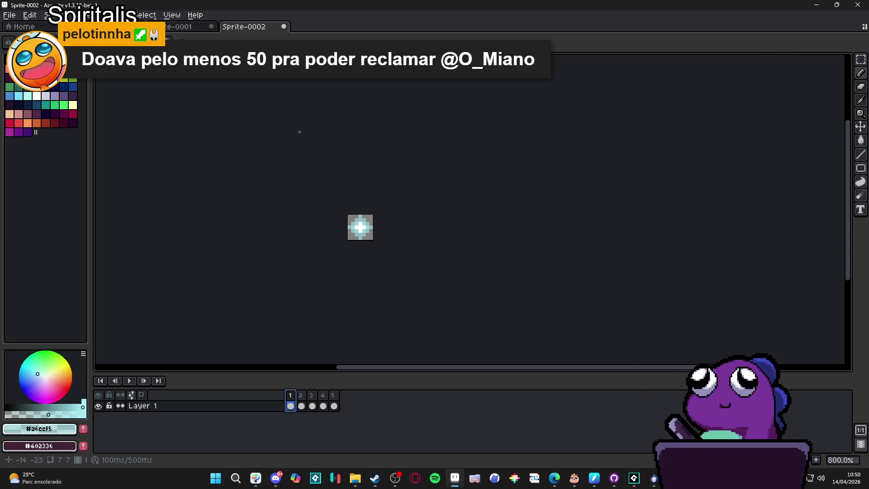
Return to Sprite-0002 frame 1 and start Save As, opening the file format list
left_click(195, 27)
left_click(244, 27)
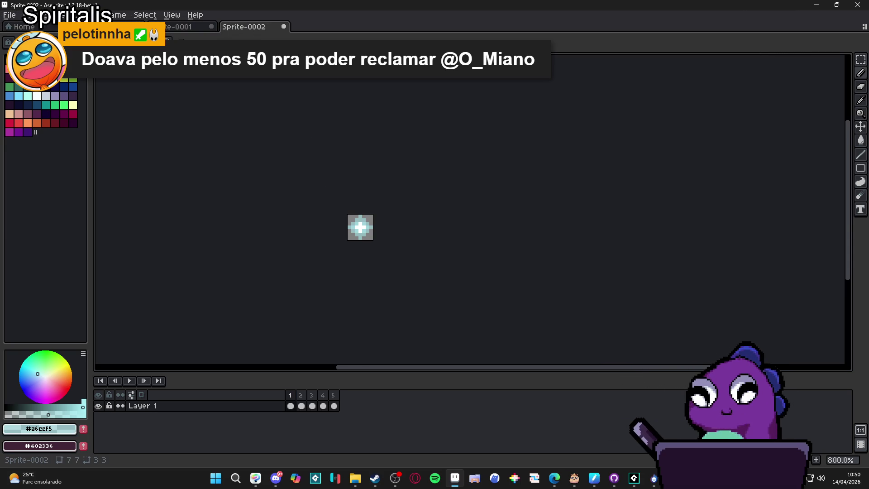
left_click(291, 398)
left_click(9, 15)
left_click(27, 87)
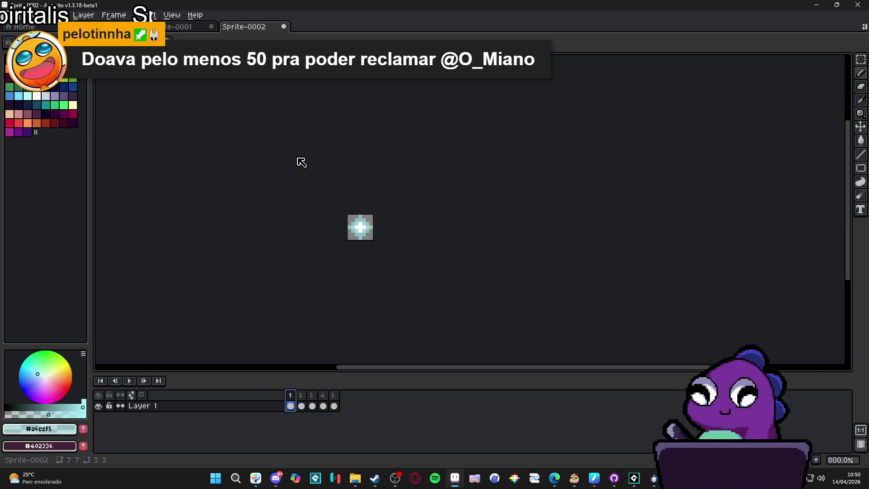
left_click(553, 398)
Choose PNG as the format and navigate into the spoils folder
left_click(546, 340)
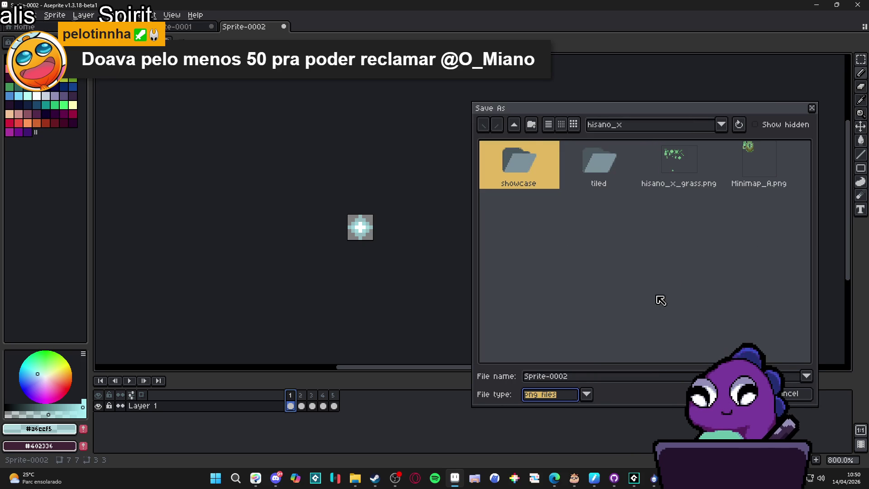
left_click(516, 128)
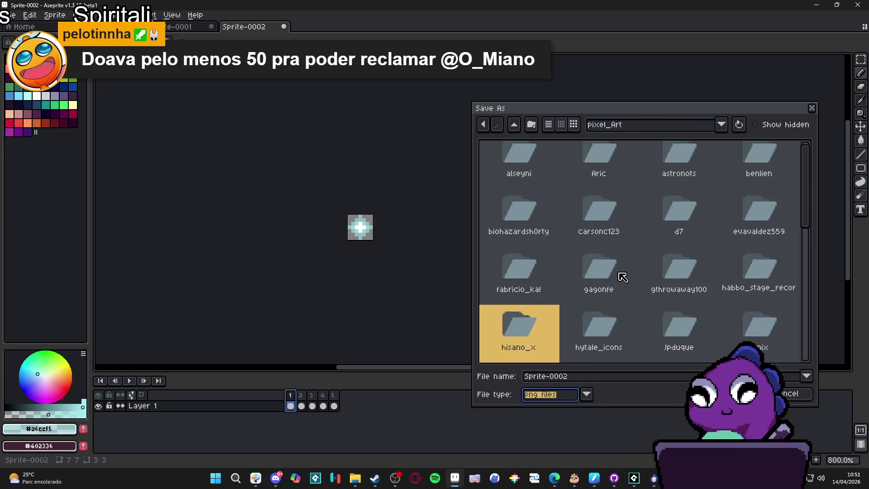
left_click(653, 128)
left_click(644, 191)
left_click(620, 131)
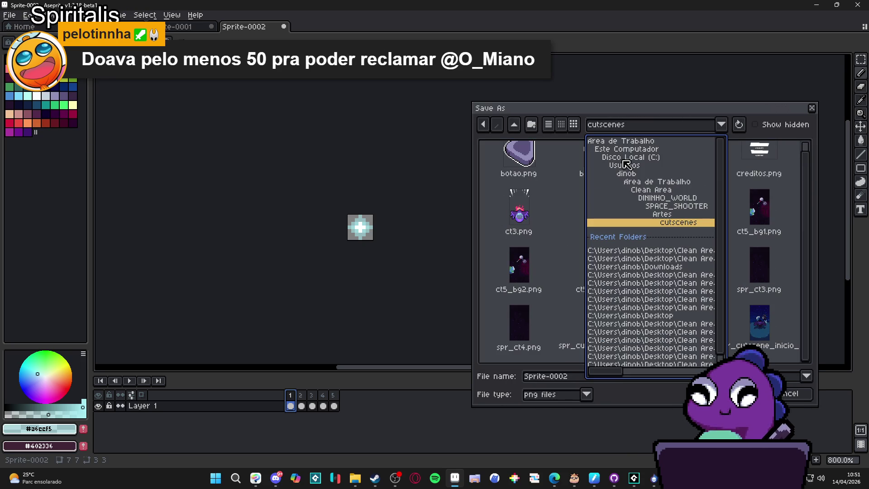
left_click(661, 283)
left_click(629, 131)
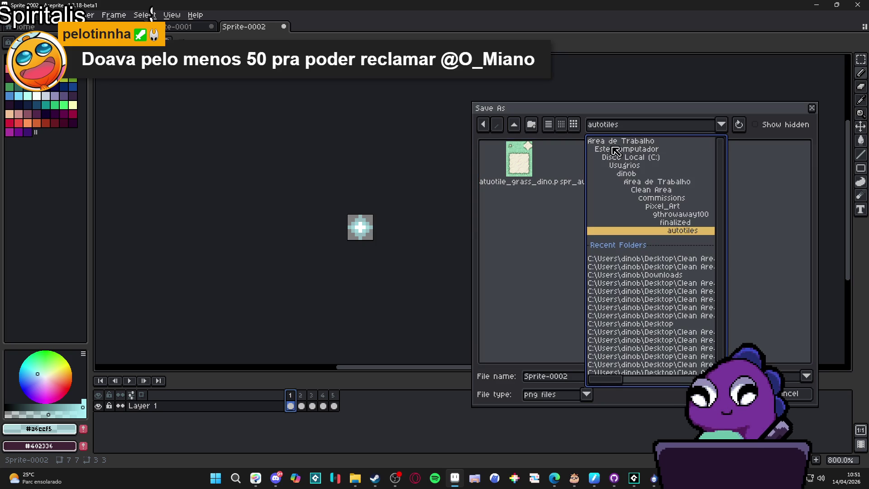
left_click(664, 262)
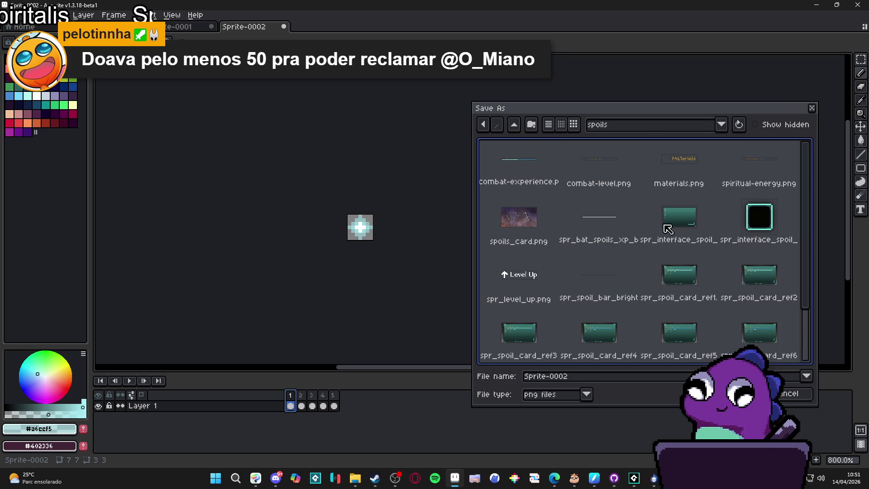
left_click(515, 128)
double_click(603, 359)
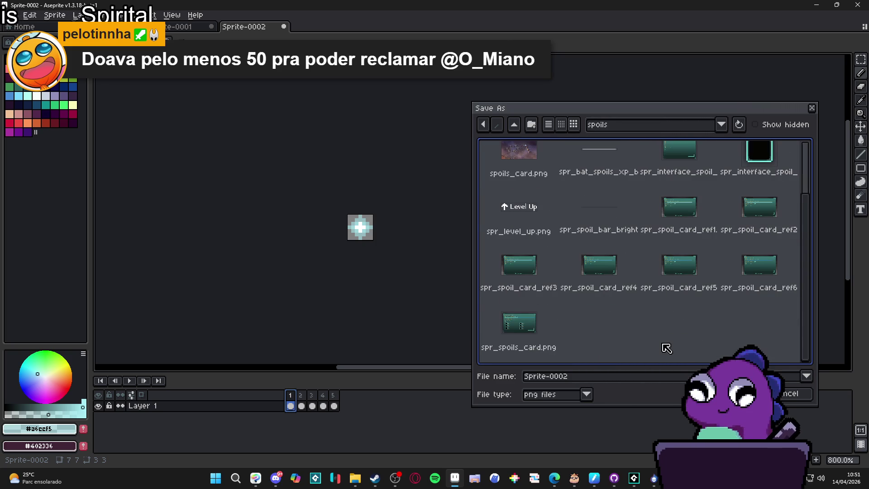
Create a new 'particle' folder and save the sprite there as spr_part_.png
left_click(532, 127)
type("e")
key("Return")
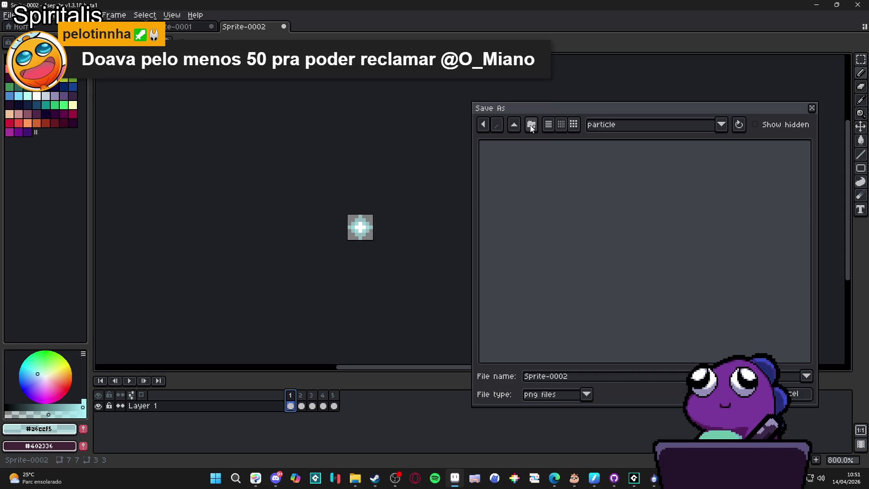
double_click(607, 381)
type("spr")
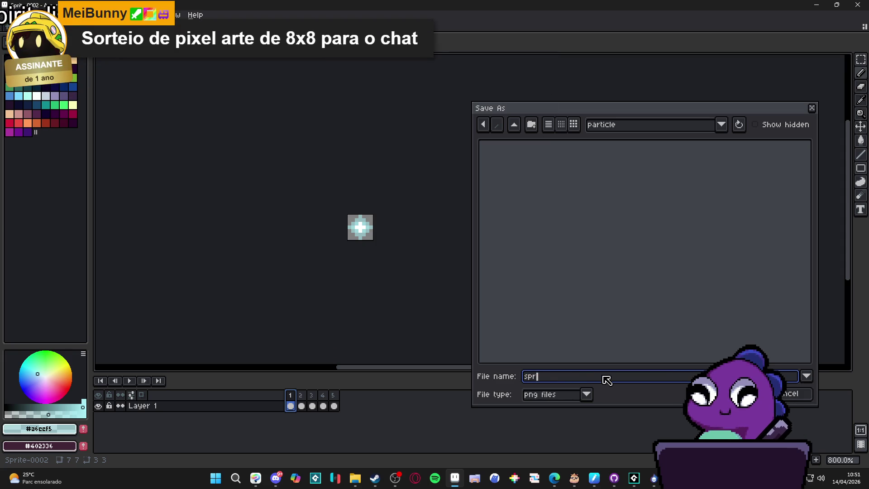
type("_part_")
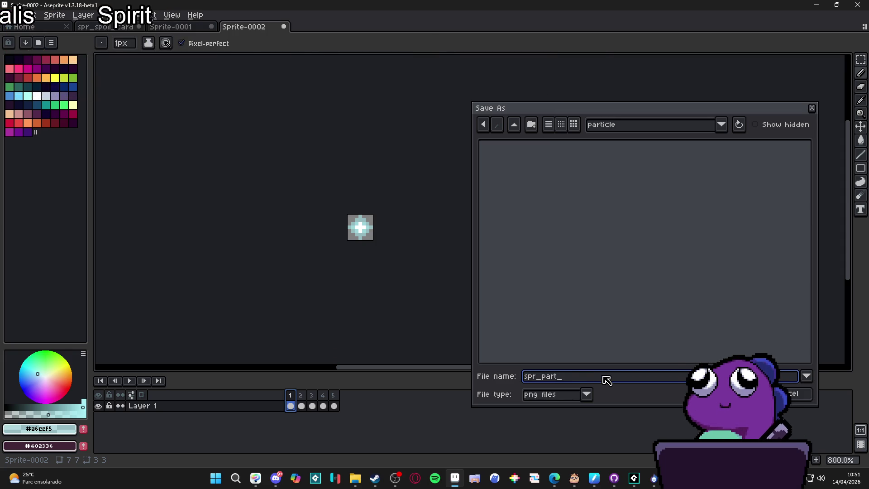
key("Return")
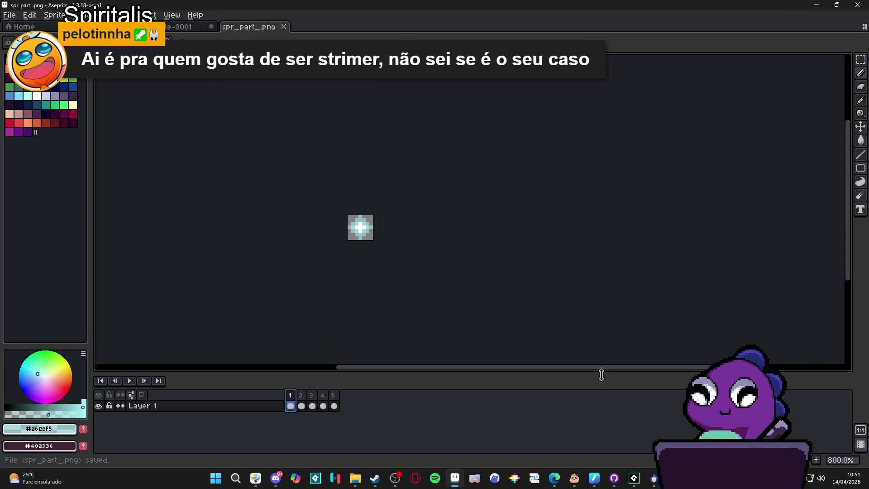
In SpriteMancer, browse to interface > spoils > particle and load a particle sprite
left_click(654, 478)
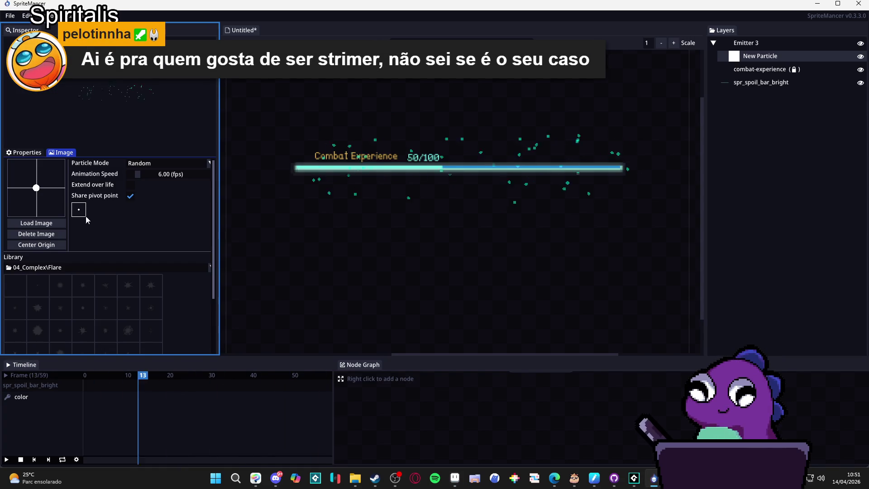
left_click(36, 222)
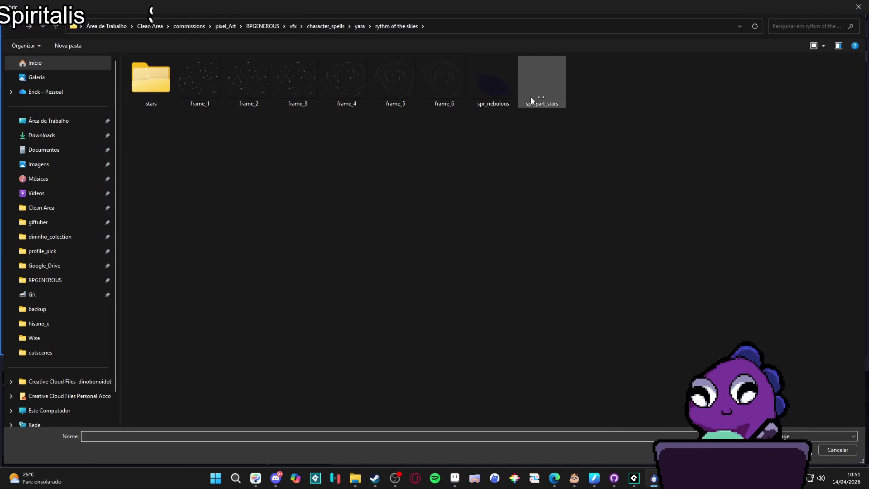
left_click(272, 26)
double_click(400, 77)
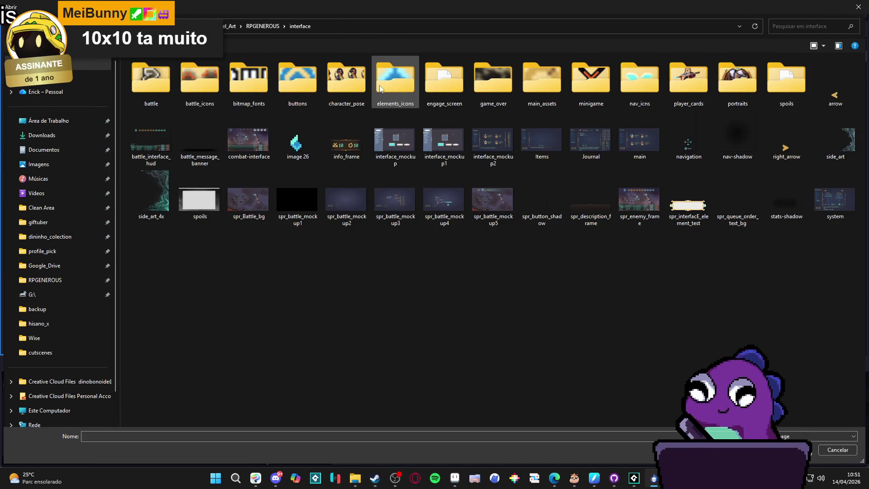
double_click(775, 90)
double_click(159, 90)
double_click(160, 85)
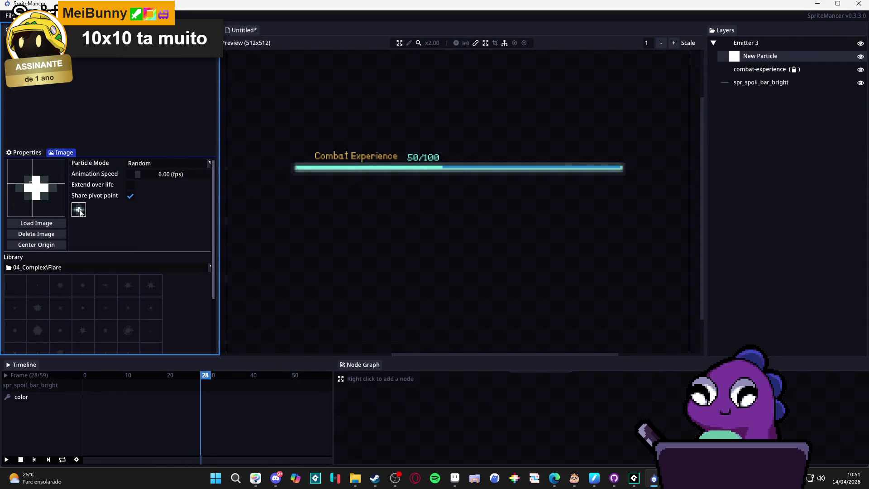
Reload the particle image, choosing spr_part_2 from the particle folder
left_click(44, 223)
left_click(196, 105)
double_click(195, 105)
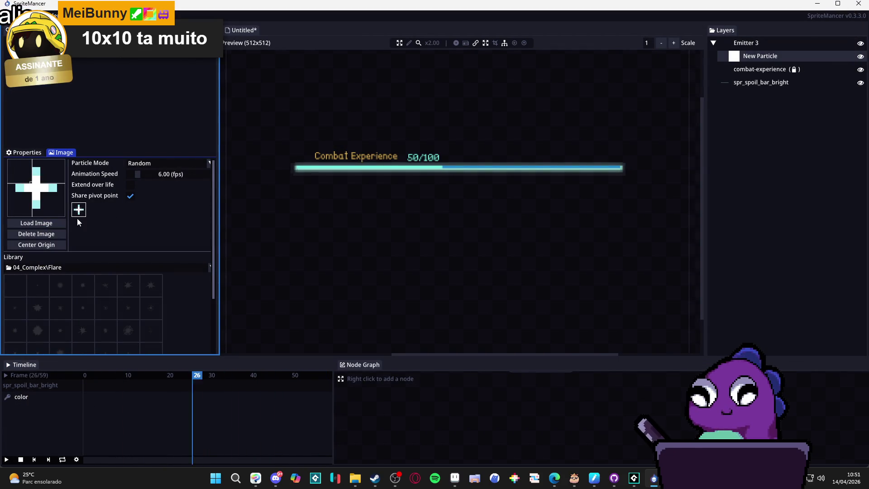
left_click(53, 221)
left_click(330, 99)
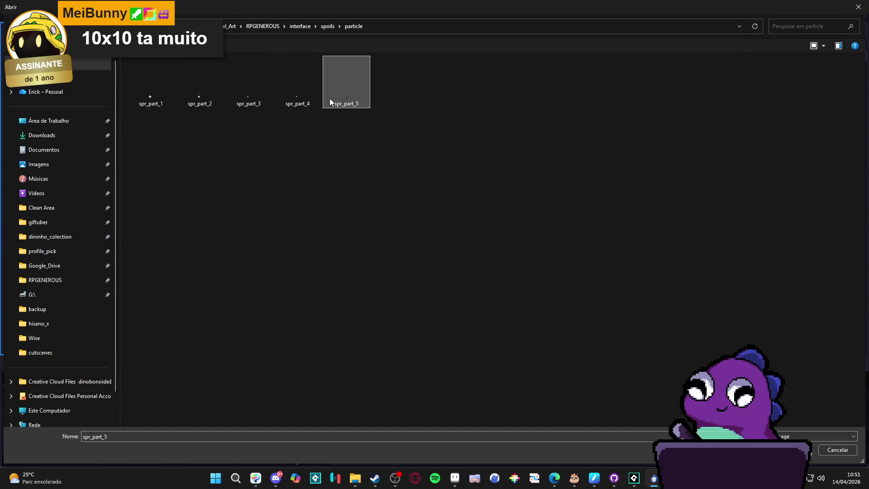
left_click(201, 98)
double_click(154, 90)
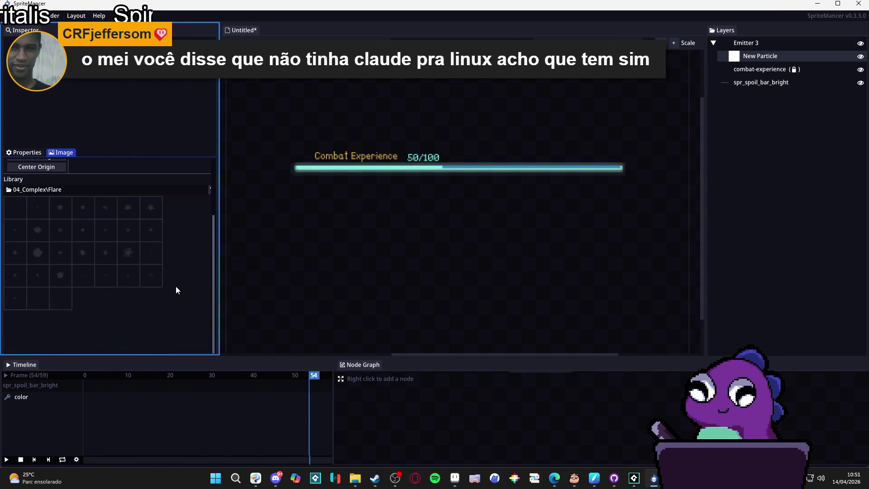
Select the 04_Complex\Flare library folder and try adding a flare image as a second frame
left_click(182, 268)
scroll(154, 299, "up", 5)
left_click(159, 270)
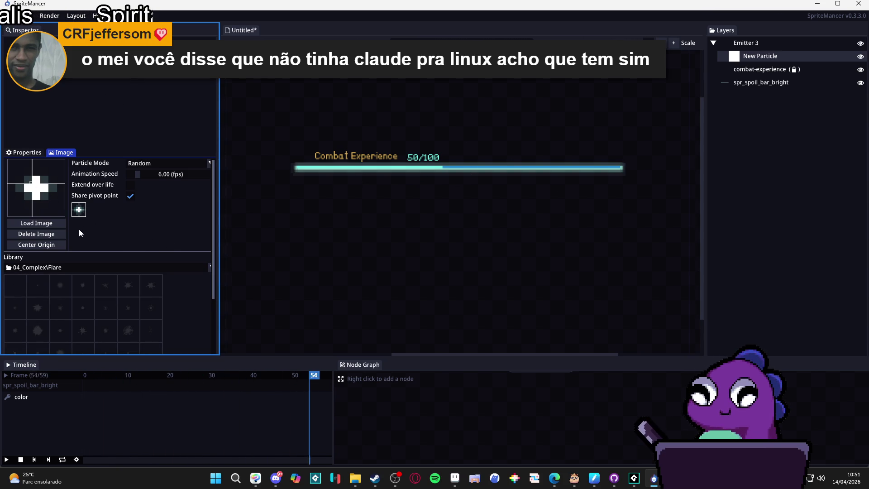
mouse_move(85, 291)
left_mouse_down()
mouse_move(99, 230)
mouse_move(93, 210)
left_mouse_up()
right_click(92, 213)
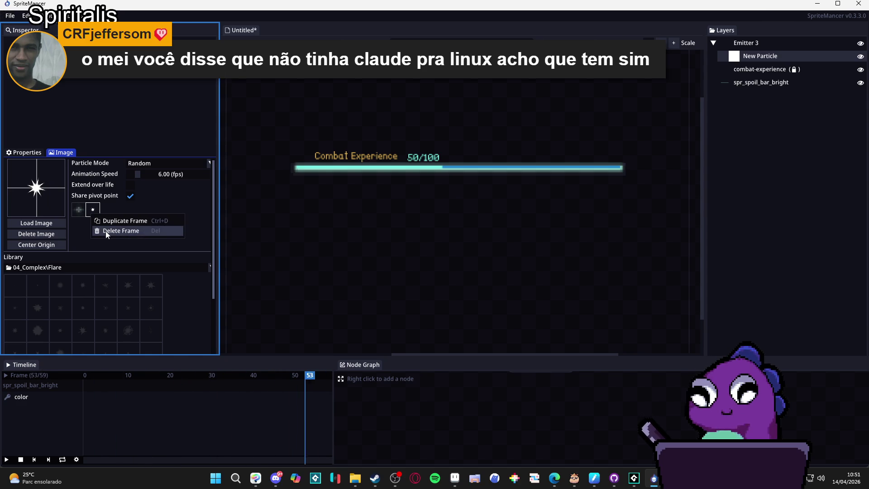
left_click(75, 223)
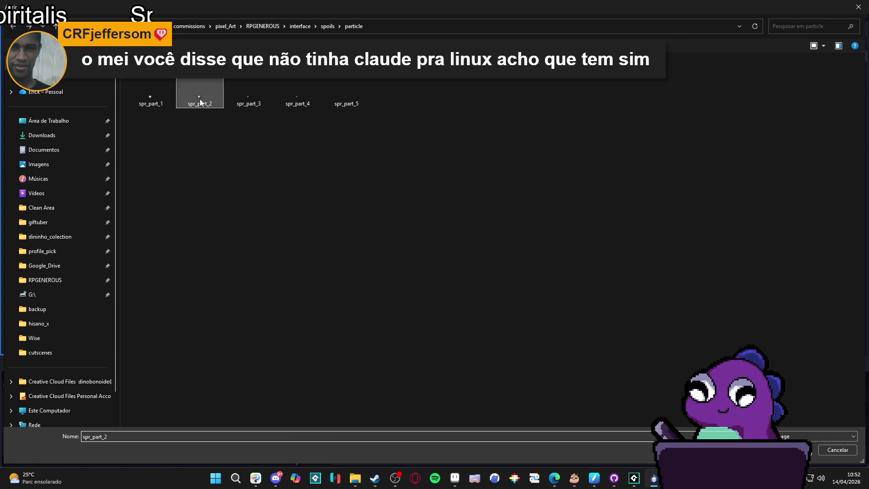
Load spr_part_2 as the particle's single cross image
double_click(199, 99)
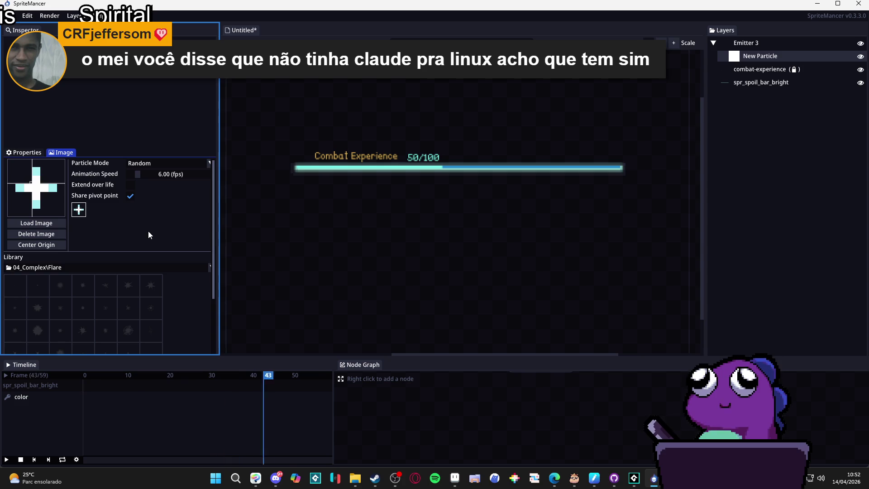
left_click(128, 267)
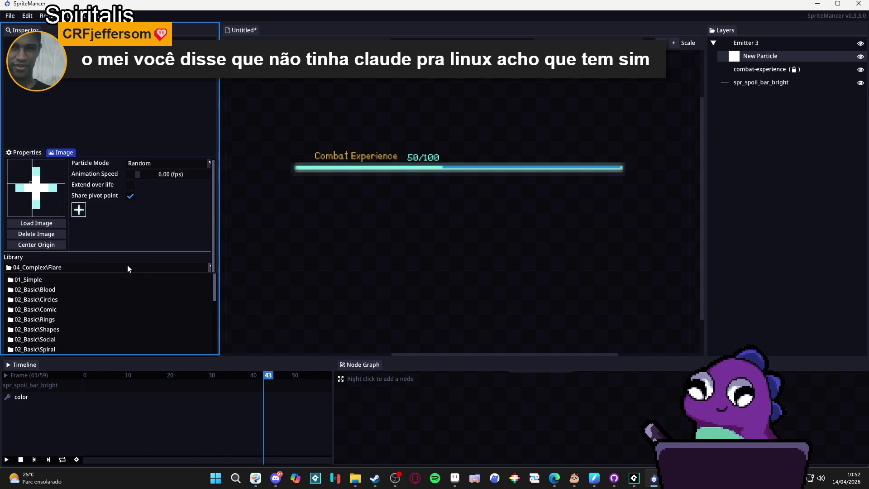
left_click(128, 268)
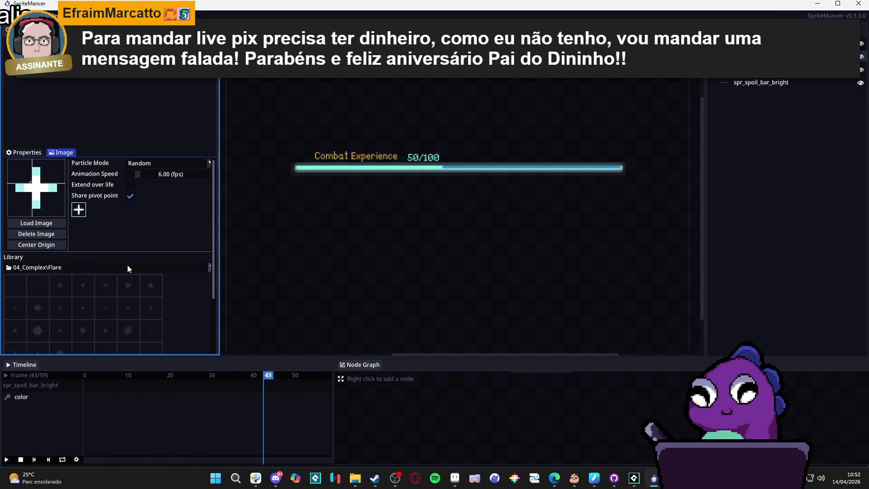
Open the Properties window for SpriteMancer from the Steam library
left_click(381, 475)
right_click(49, 115)
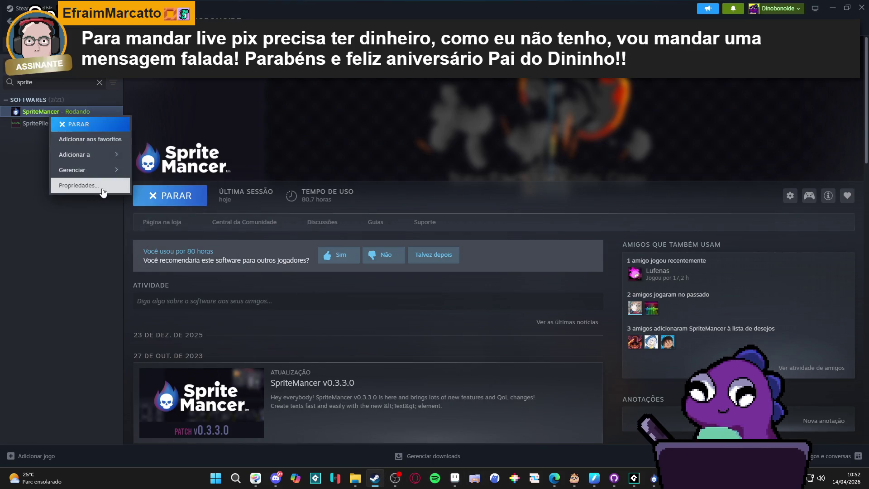
left_click(102, 187)
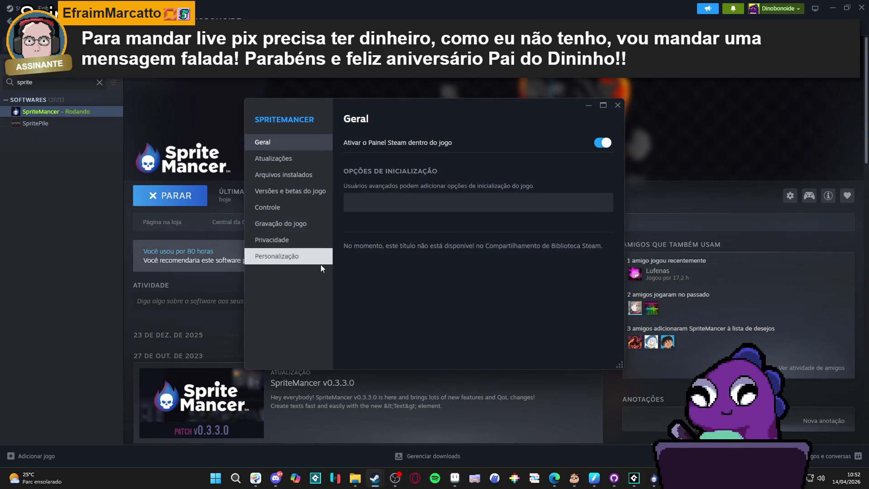
Browse the Updates, Betas, Controller and Game Recording pages, ending on Installed Files (291,86 MB)
left_click(294, 159)
left_click(292, 179)
left_click(290, 191)
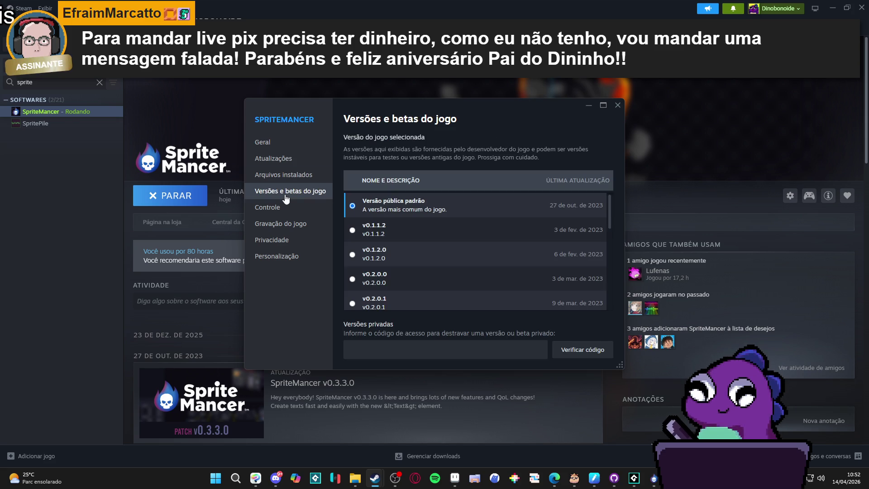
left_click(282, 207)
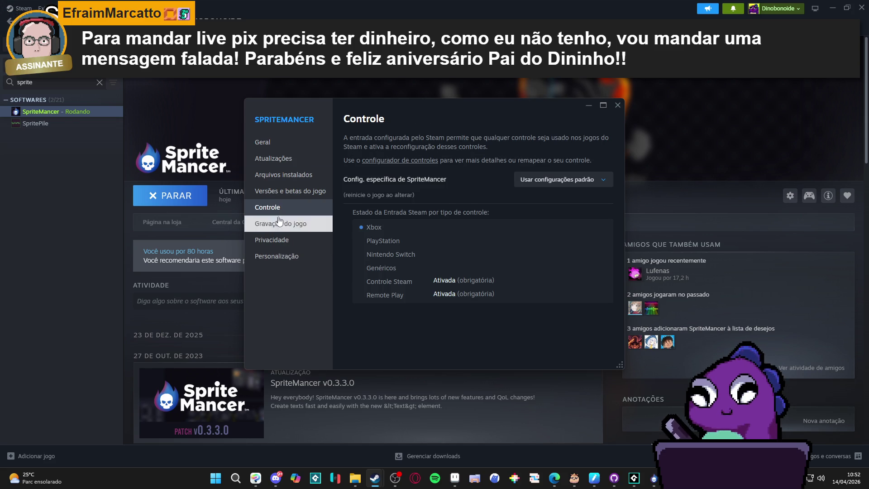
left_click(286, 175)
left_click(289, 164)
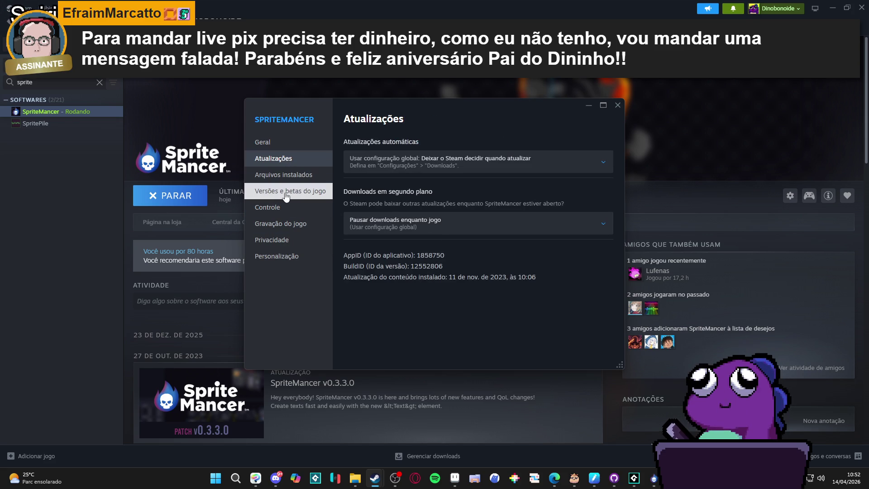
left_click(296, 192)
left_click(279, 208)
left_click(286, 223)
left_click(288, 176)
left_click(295, 159)
left_click(302, 178)
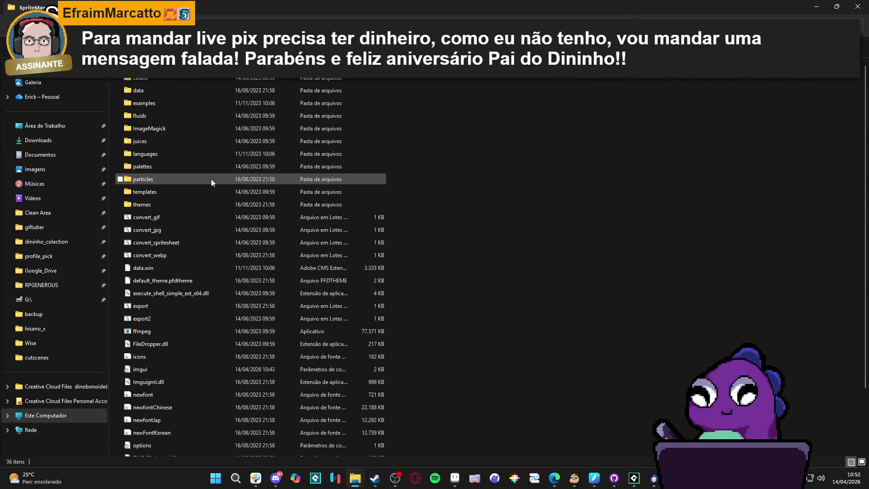
Open the particles folder and create a new folder named 06_My_parts
double_click(208, 178)
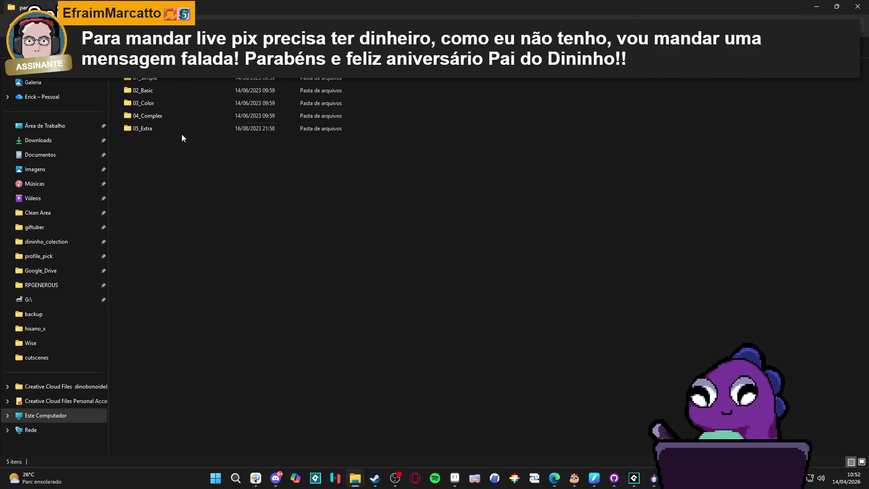
right_click(167, 143)
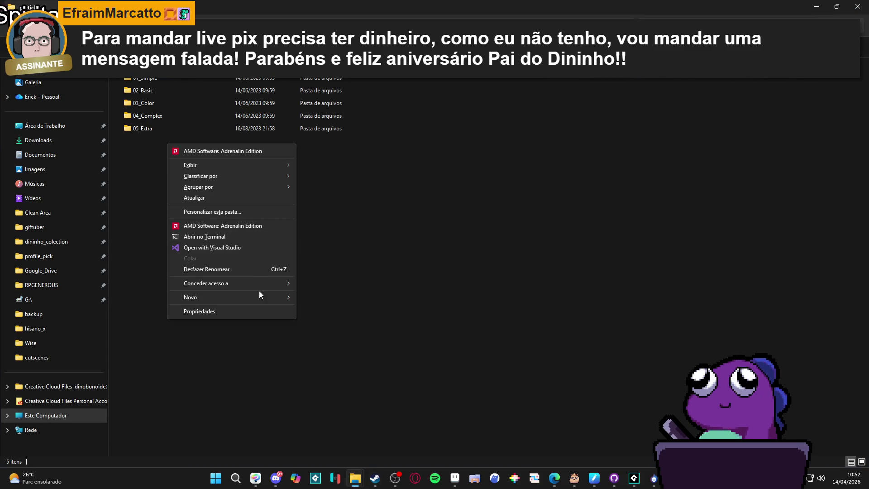
mouse_move(271, 296)
left_click(319, 299)
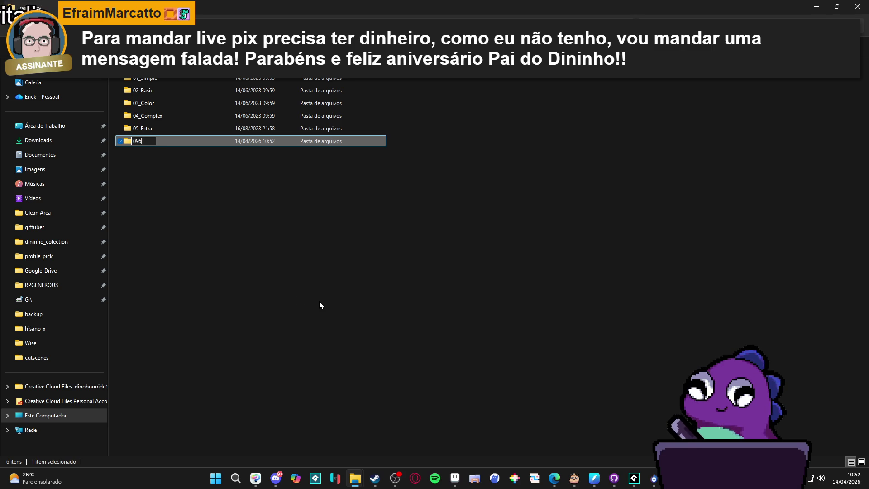
type("_My_parts")
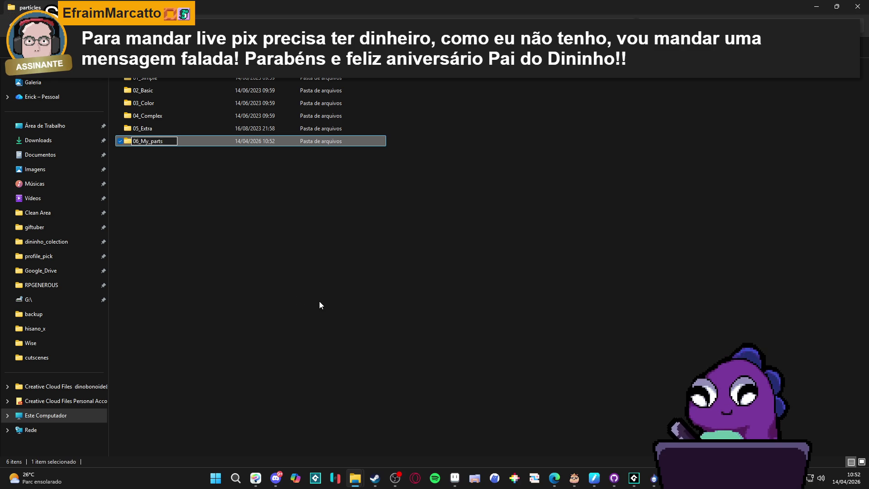
key("Return")
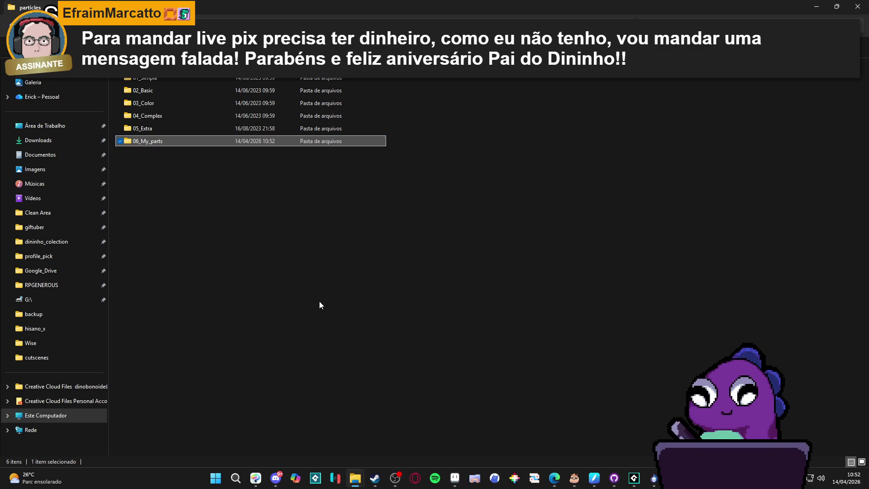
left_click(349, 246)
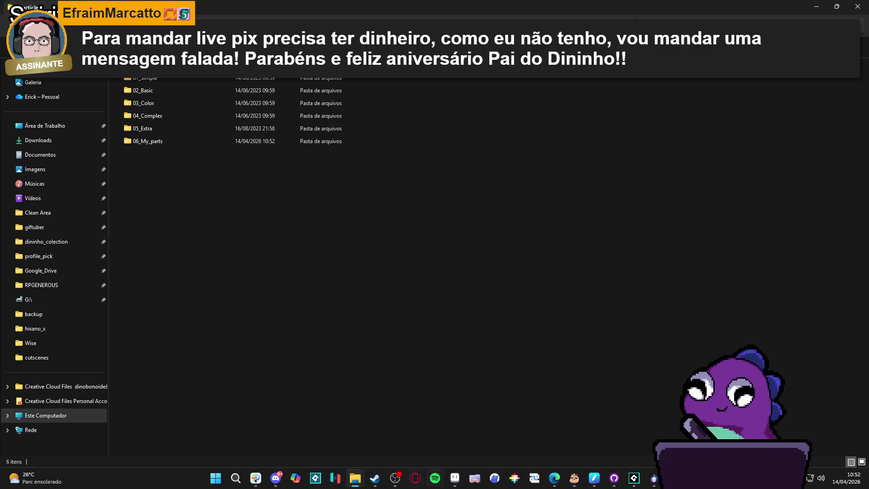
Move a file from the other Explorer window into the 06_My_parts folder
mouse_move(354, 483)
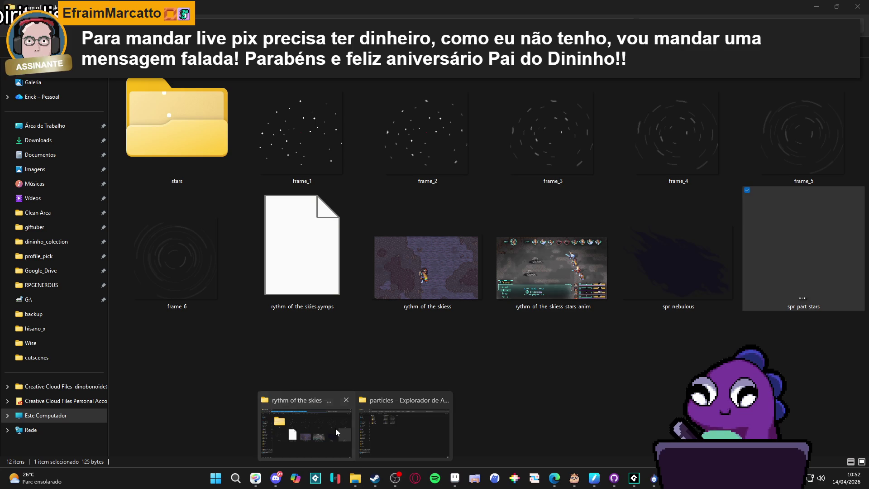
left_click(335, 428)
key("alt+Tab")
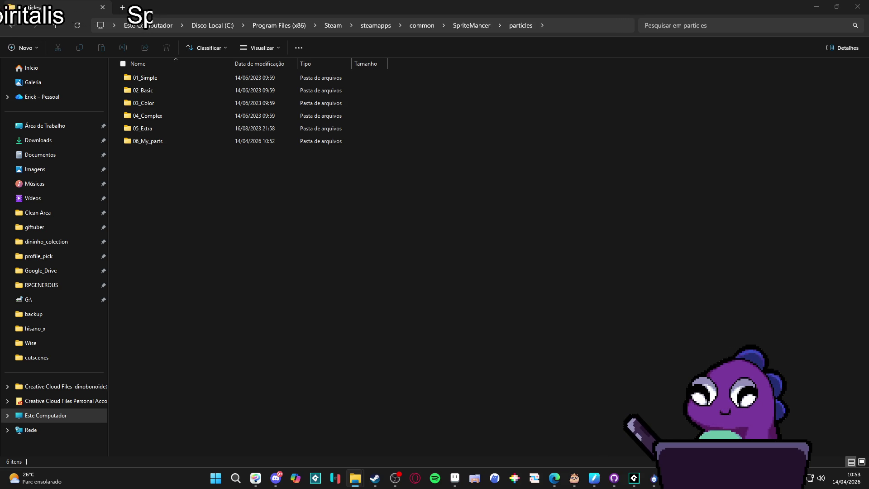
mouse_move(366, 289)
left_mouse_down()
mouse_move(195, 143)
mouse_move(161, 140)
left_mouse_up()
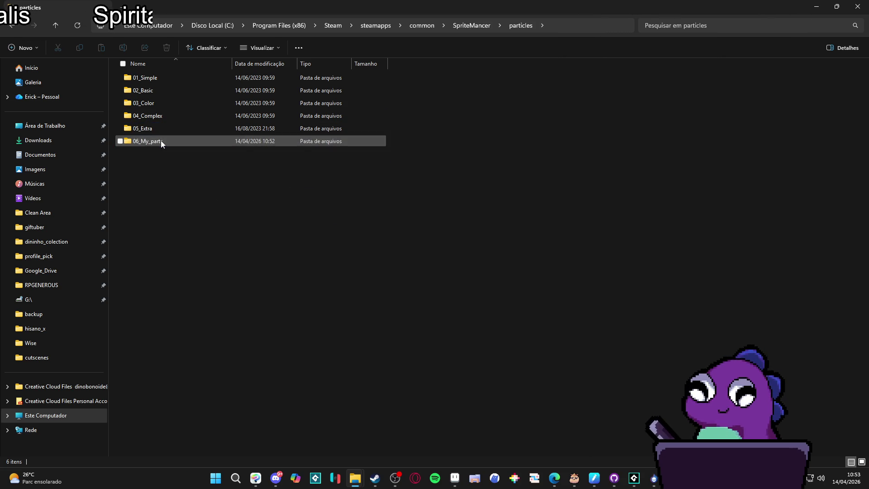
Back in SpriteMancer, look through the Image tab's Library folder list
key("alt+Tab")
left_click(123, 268)
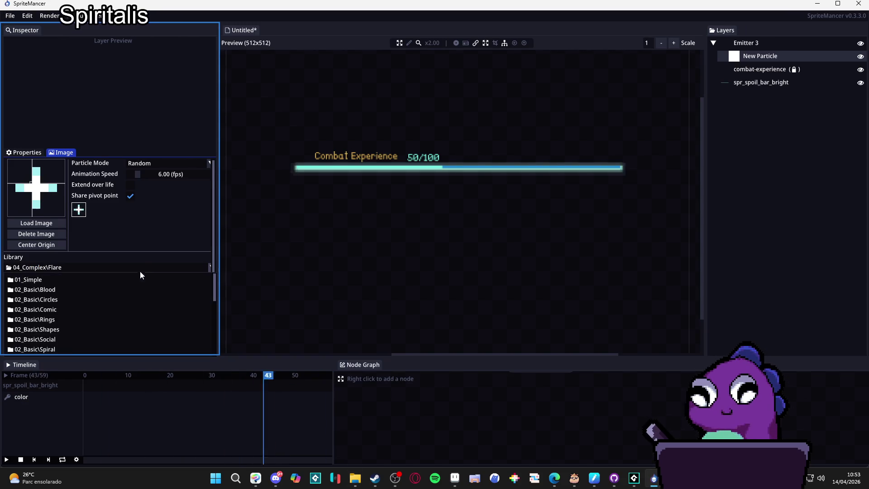
scroll(140, 268, "down", 2)
scroll(140, 269, "down", 3)
scroll(126, 278, "up", 5)
left_click(114, 241)
left_click(113, 240)
scroll(100, 271, "down", 5)
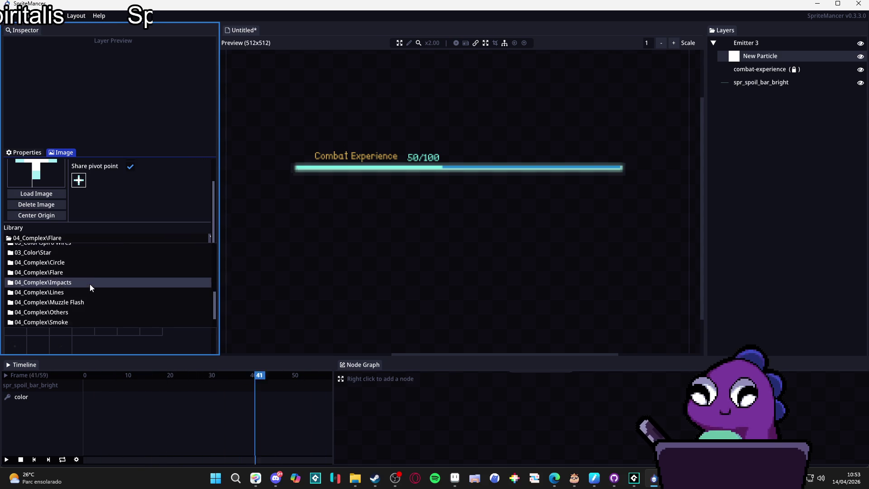
left_click(130, 237)
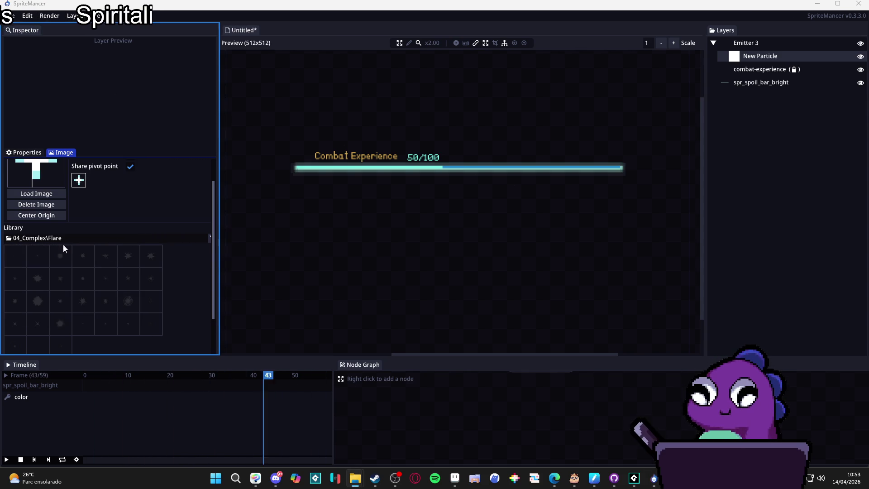
Inspect the 05_Extra and 06_My_parts folders in the particles folder window
mouse_move(358, 479)
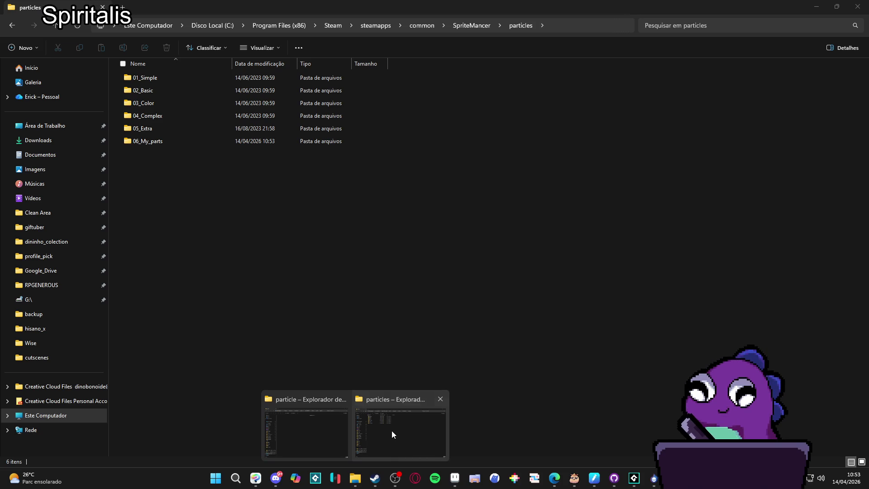
left_click(392, 430)
double_click(160, 129)
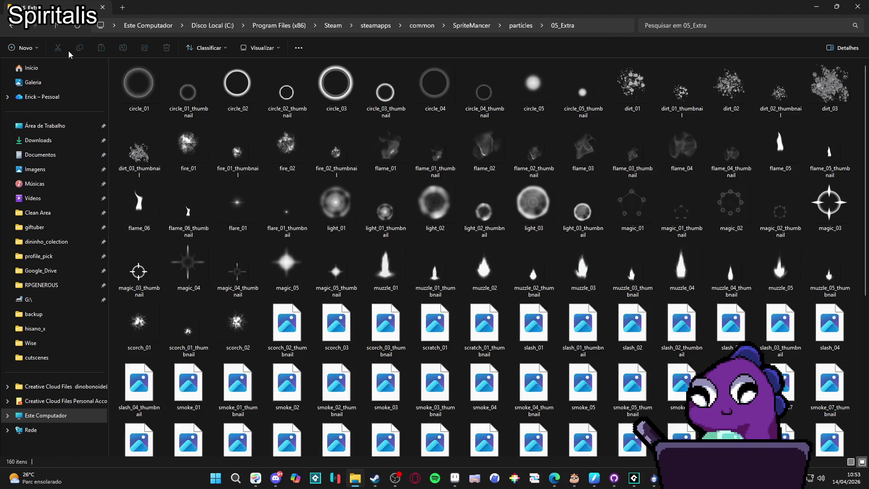
left_click(13, 29)
double_click(173, 143)
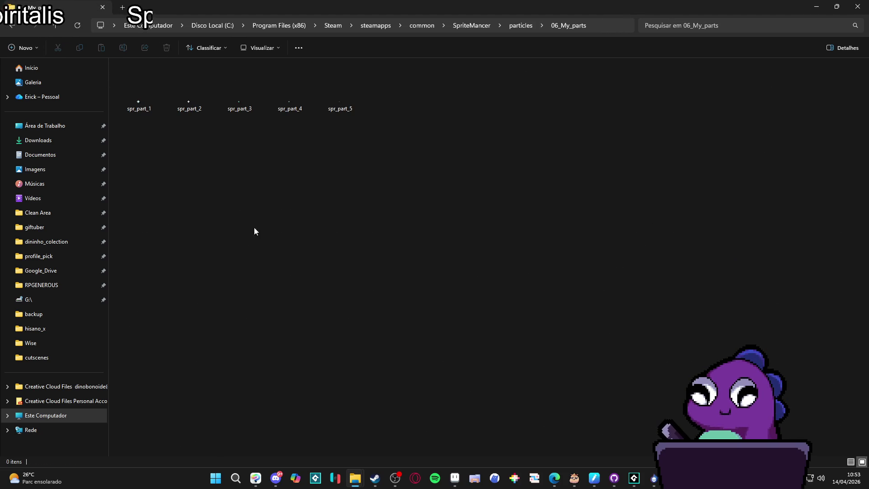
key("alt+Up")
Check the Library folder list again and reselect the New Particle layer's image settings
left_click(654, 478)
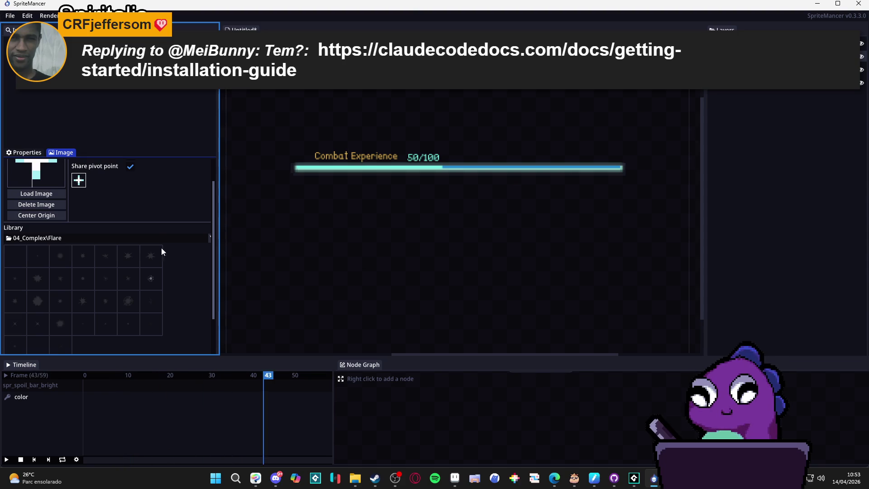
left_click(168, 235)
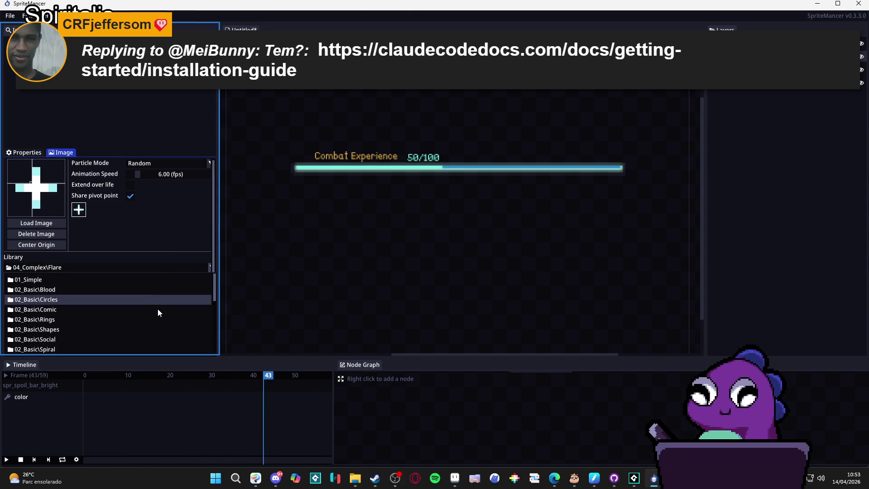
scroll(158, 315, "down", 1)
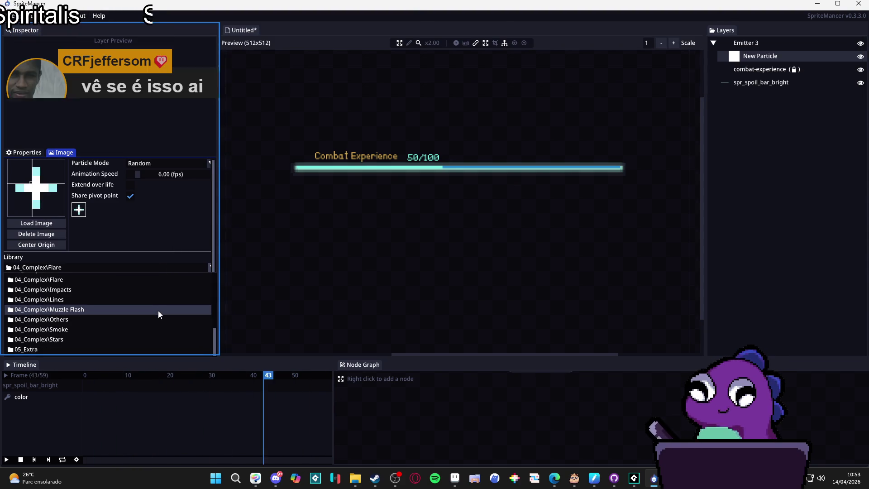
scroll(159, 311, "up", 10)
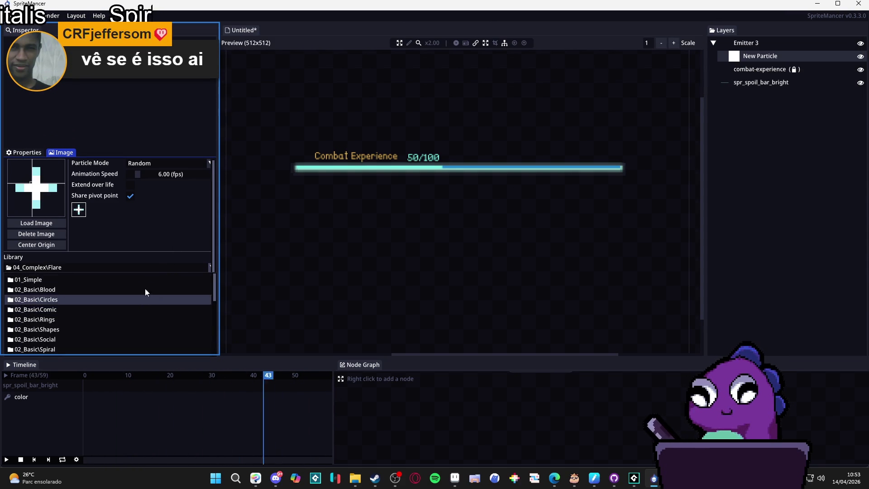
left_click(126, 267)
scroll(166, 256, "down", 3)
scroll(166, 256, "up", 3)
left_click(743, 69)
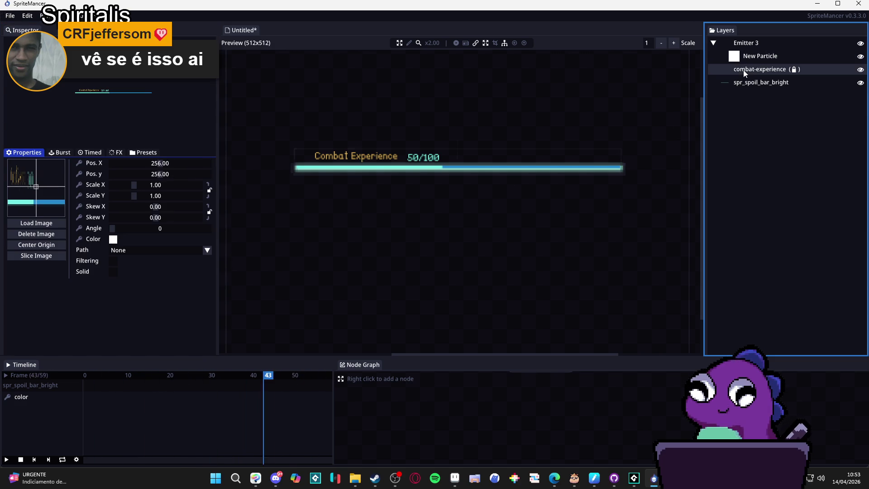
left_click(750, 56)
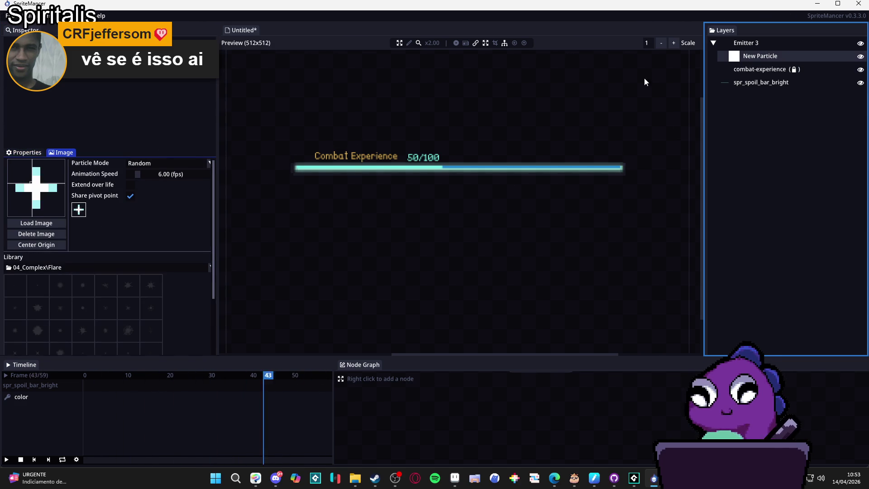
left_click(193, 268)
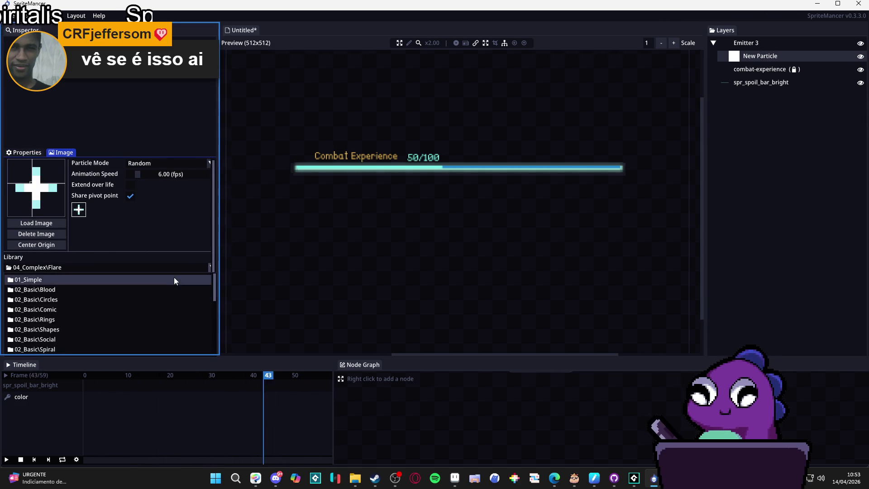
scroll(135, 306, "up", 5)
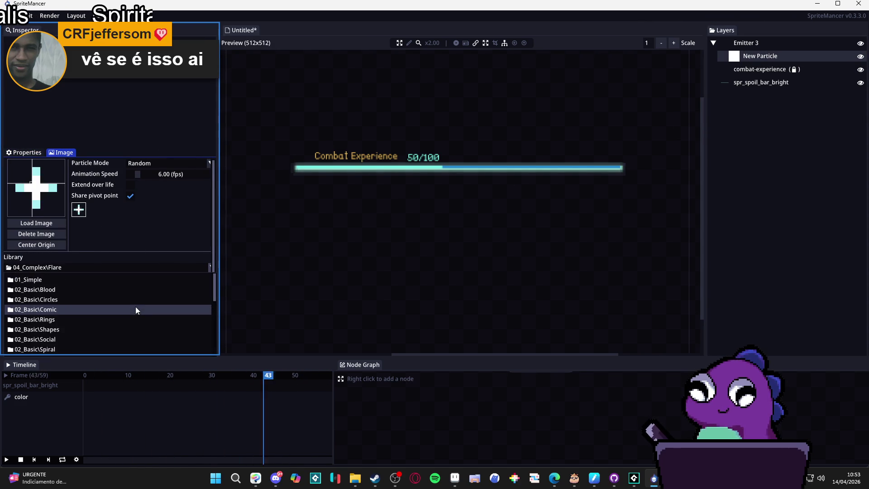
left_click(153, 270)
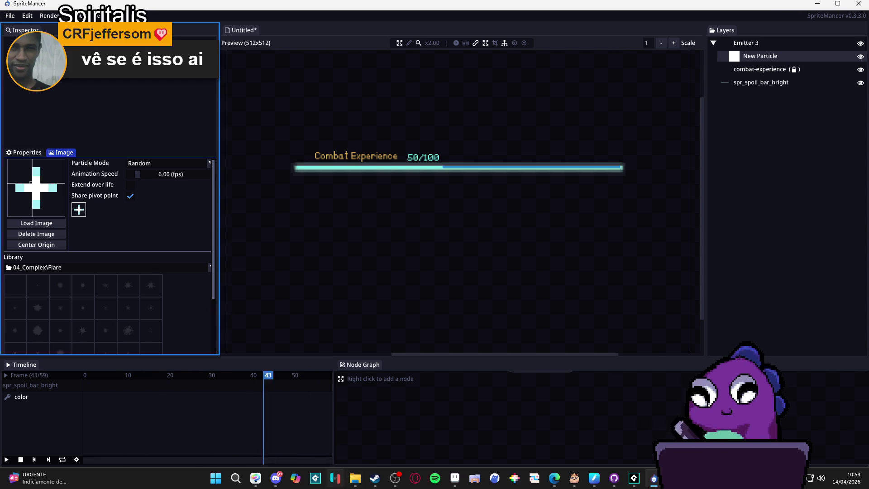
Copy spr_part_1 from 06_My_parts into the 01_Simple folder
mouse_move(355, 479)
left_click(390, 445)
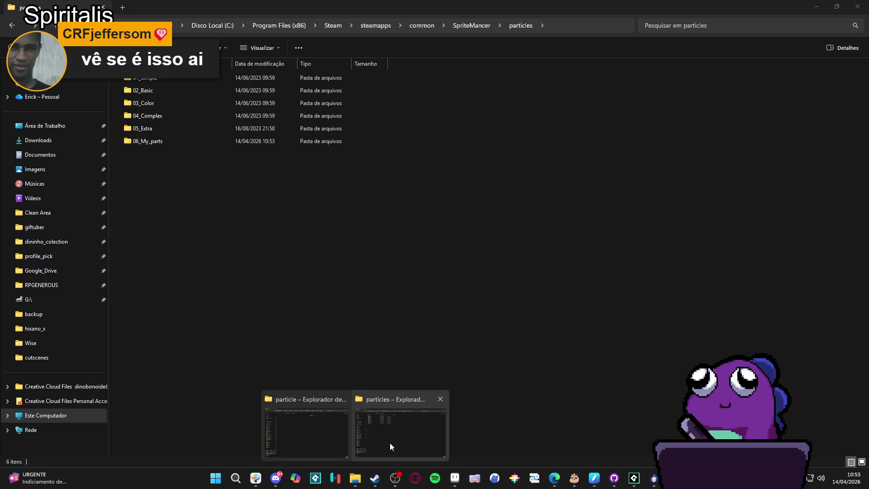
left_click(151, 144)
double_click(151, 144)
left_click(131, 100)
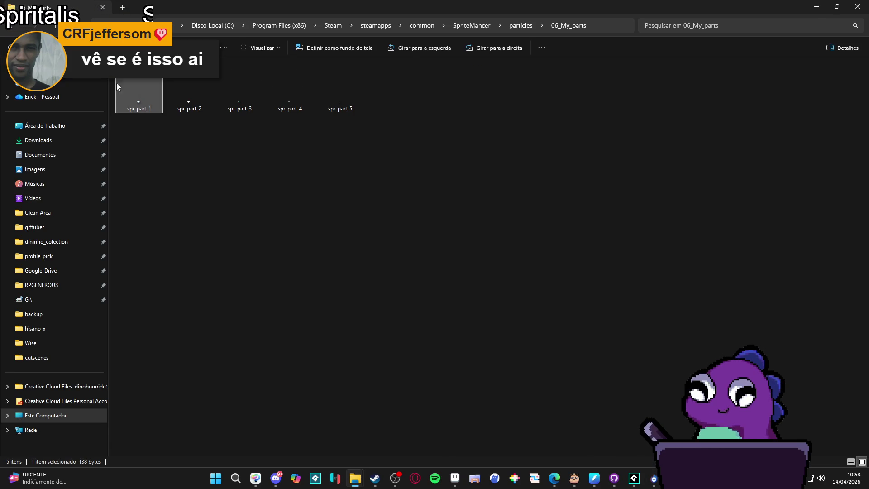
left_click(12, 26)
double_click(172, 80)
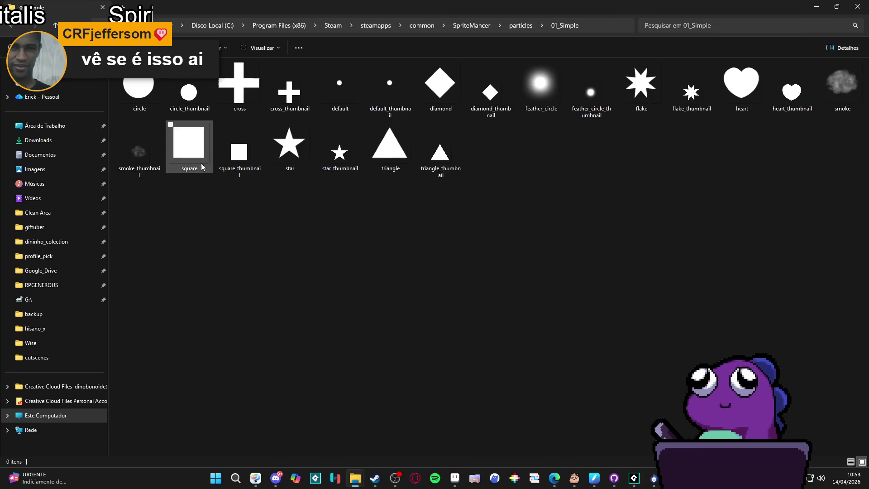
key("ctrl+v")
left_click(620, 437)
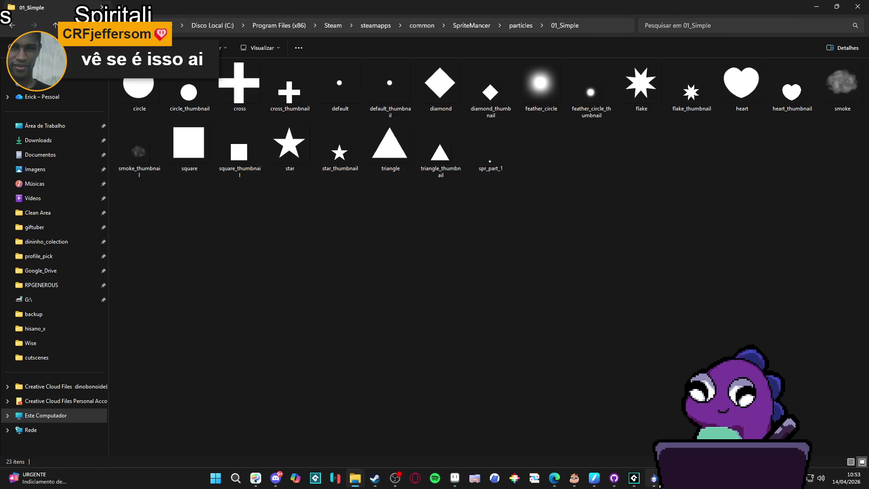
Pick 01_Simple in SpriteMancer's Library dropdown to show its shapes
left_click(659, 485)
left_click(146, 271)
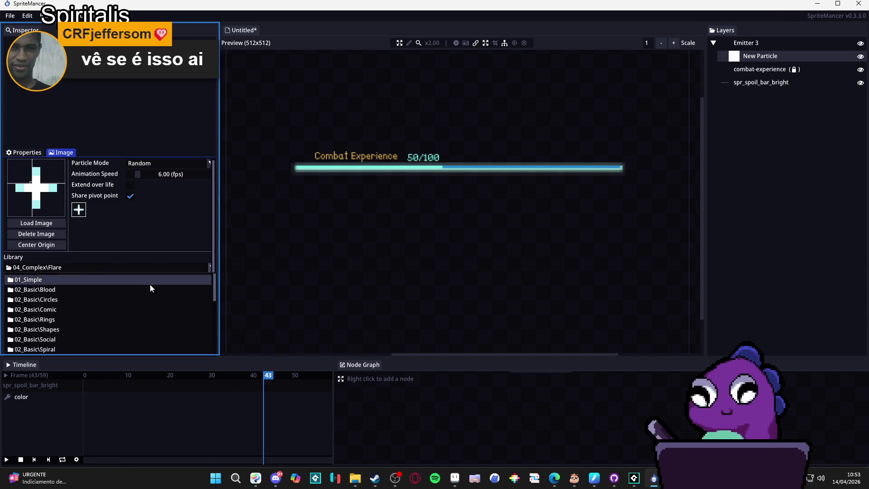
left_click(138, 280)
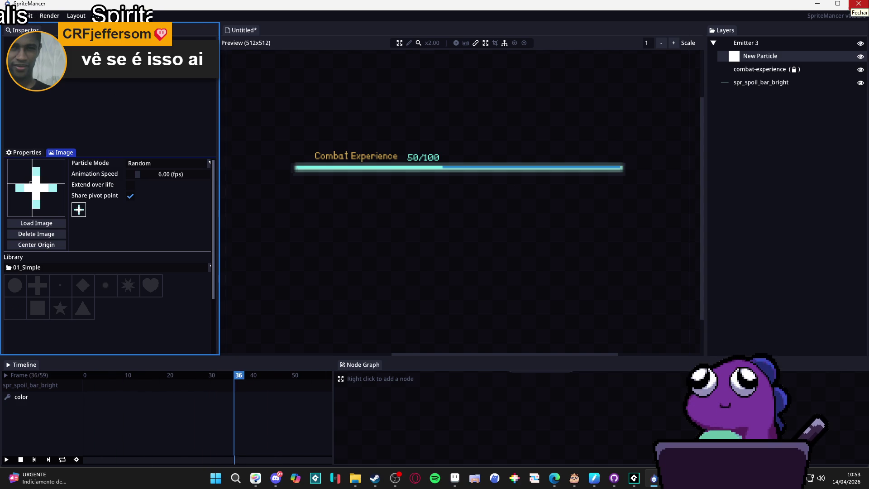
Save the SpriteMancer project into the spoils folder as level_up_sprite_
left_click(11, 16)
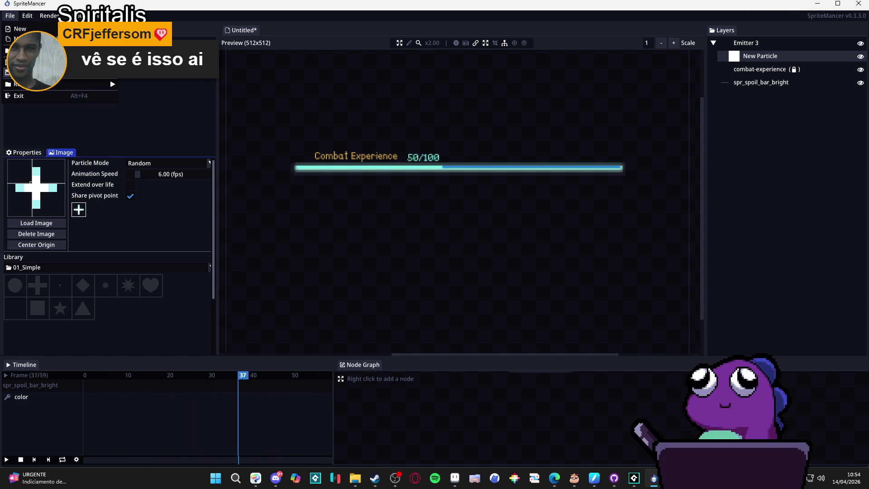
left_click(78, 72)
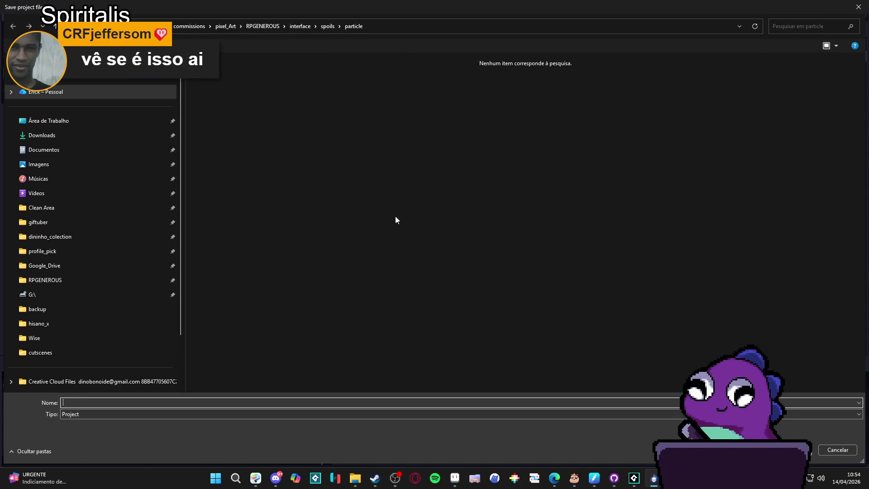
left_click(330, 29)
type("sprite")
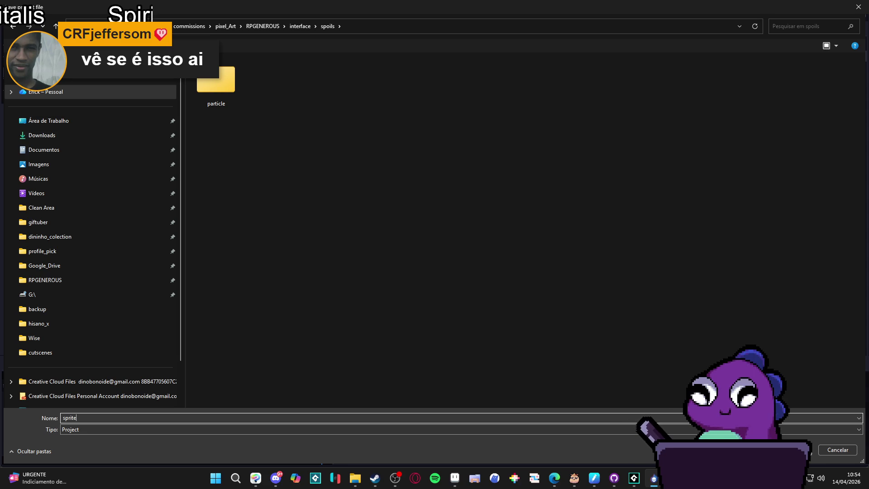
type("level_up_")
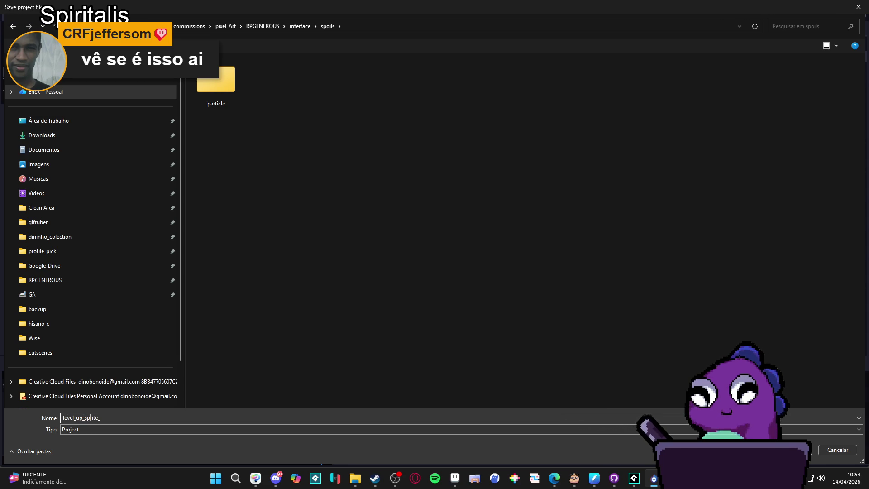
key("Return")
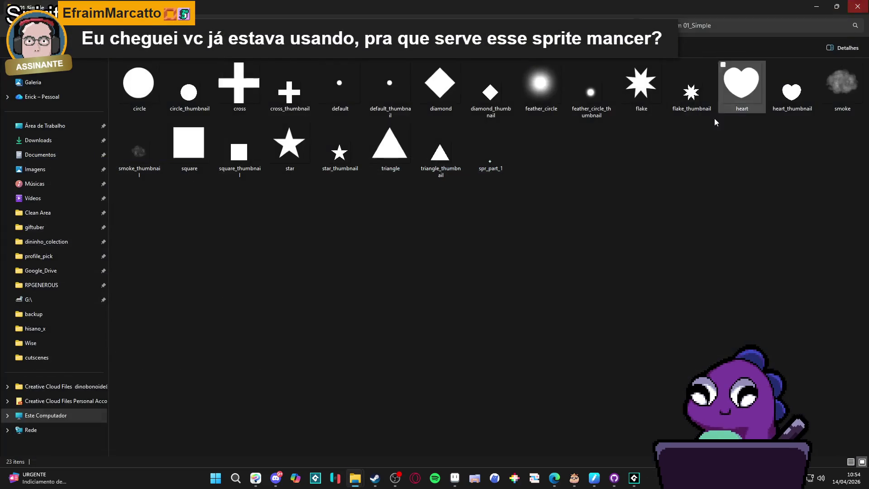
Stop SpriteMancer with PARAR on its Steam page and relaunch it onto a blank project
mouse_move(384, 478)
left_click(365, 433)
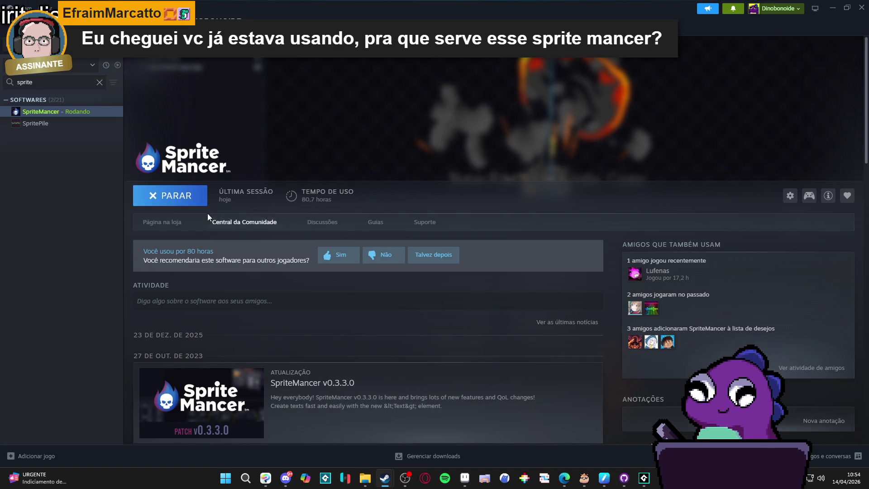
left_click(170, 197)
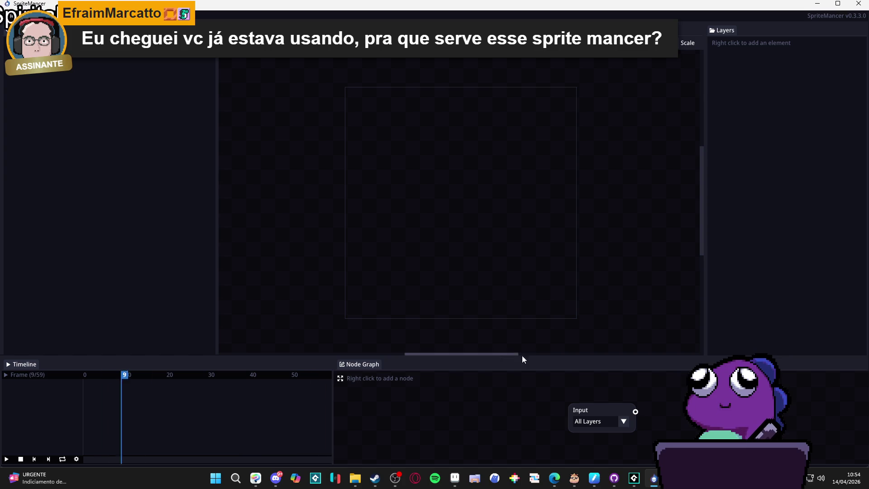
Enlarge the timeline and node graph panels, widen the node graph, and stop playback at frame 0
left_click_drag(535, 354, 527, 302)
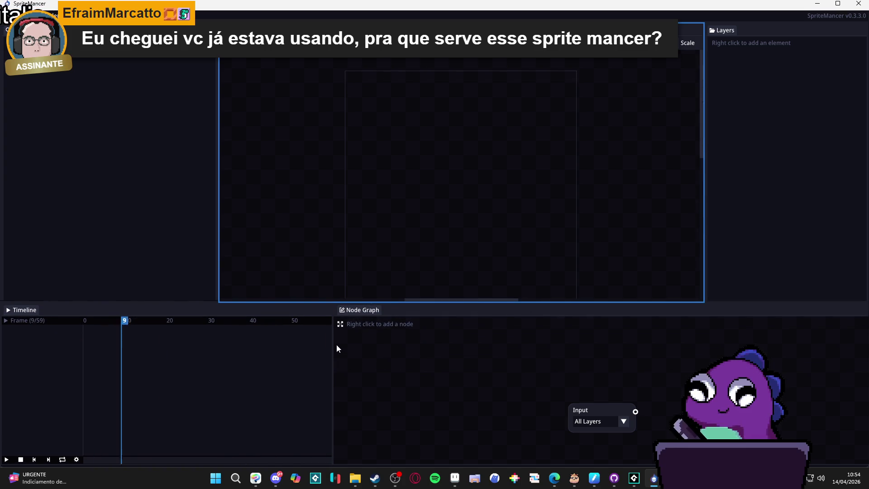
left_click_drag(333, 344, 283, 343)
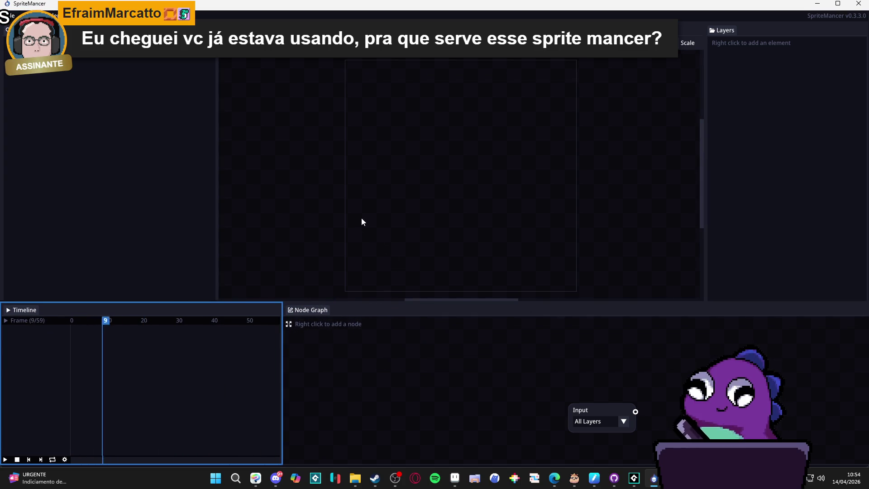
left_click(303, 219)
left_click(50, 459)
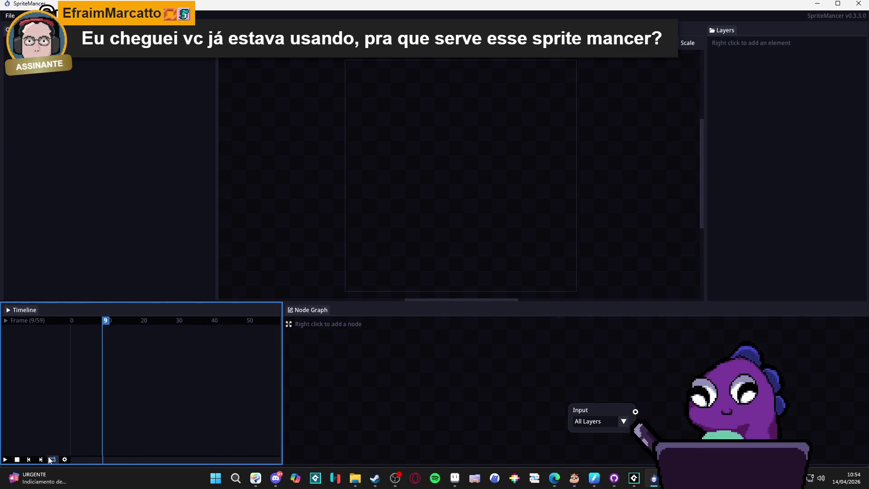
key("space")
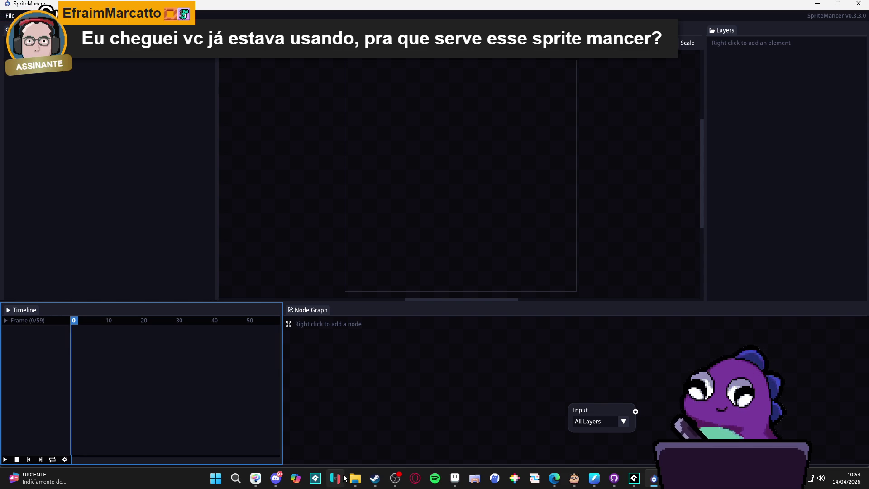
Restore the 01_Simple Explorer window over SpriteMancer, go back to the particles folder, and hide it
mouse_move(351, 475)
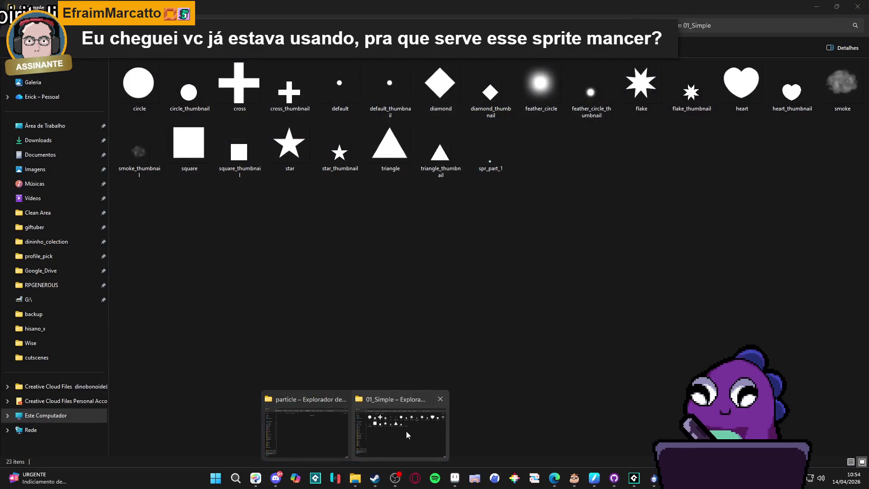
left_click(405, 431)
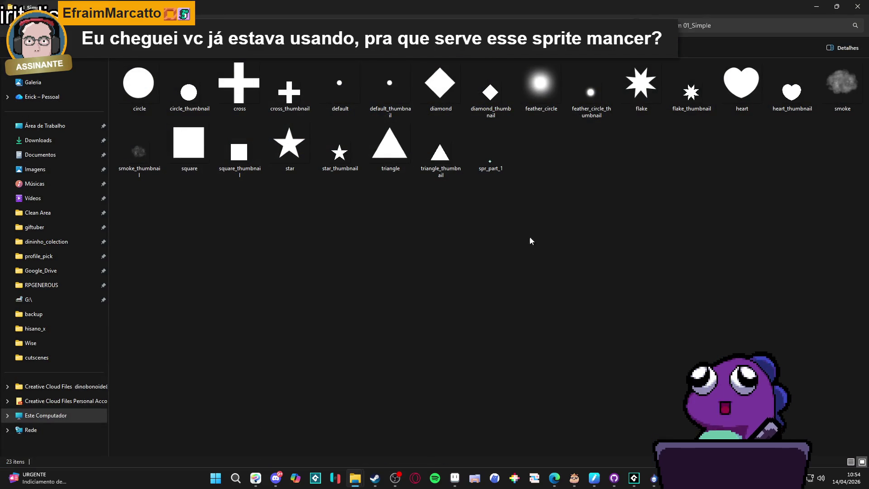
double_click(628, 4)
left_click_drag(413, 71, 655, 85)
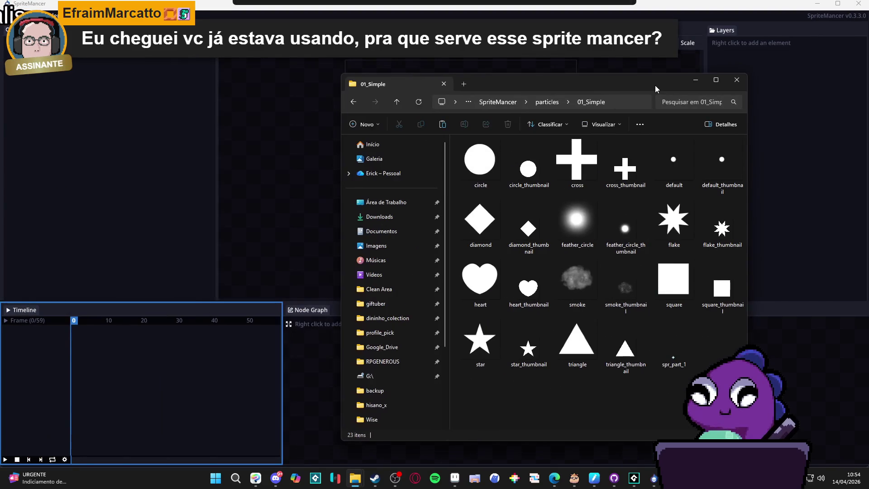
left_click(358, 106)
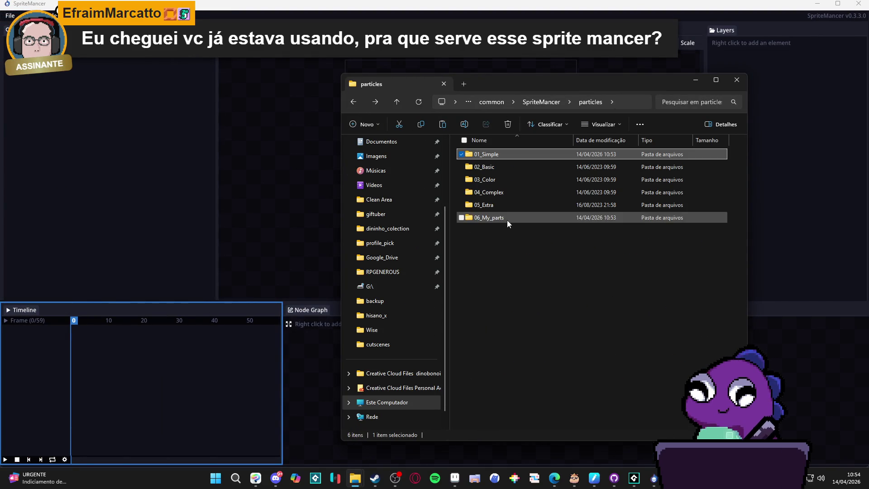
left_click(696, 80)
Open the saved level_up_sprite_.smp project from the spoils folder
left_click(10, 16)
mouse_move(27, 84)
left_click(63, 50)
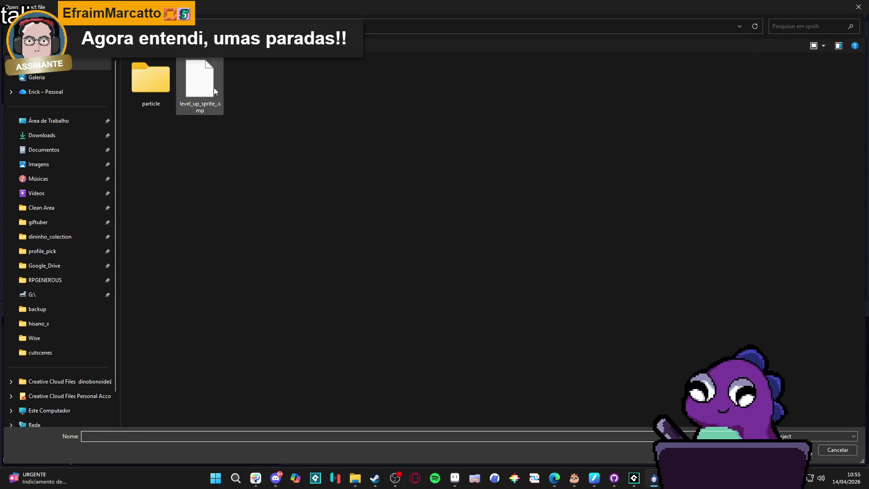
double_click(213, 88)
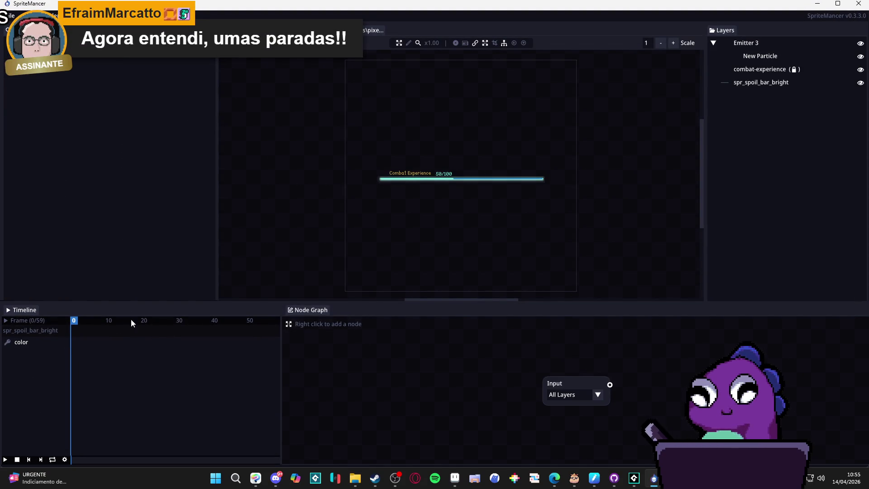
scroll(466, 194, "up", 3)
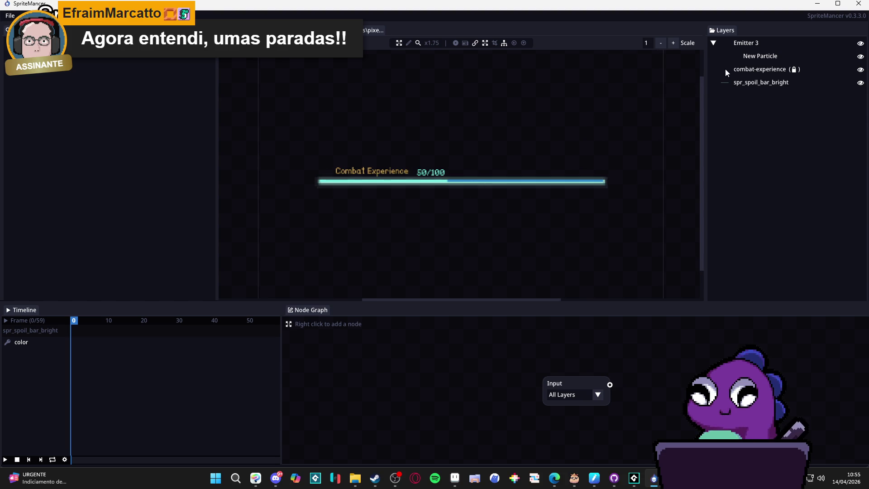
left_click(751, 57)
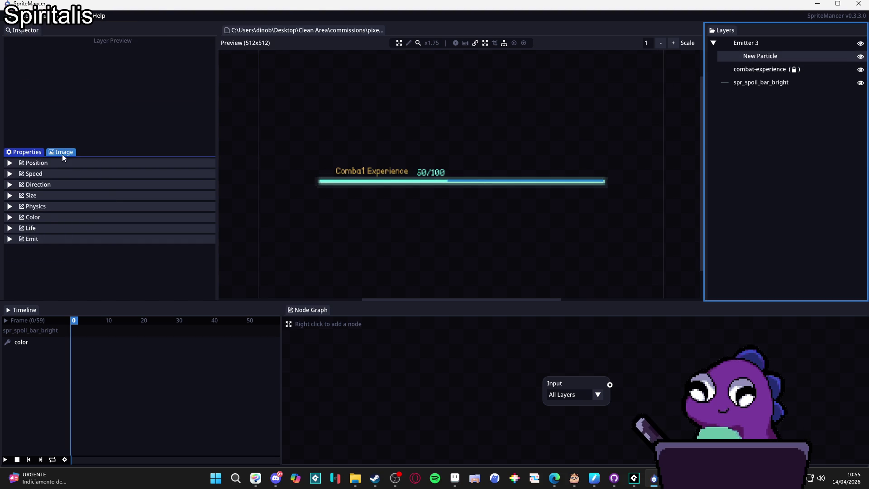
left_click(62, 153)
scroll(97, 235, "down", 1)
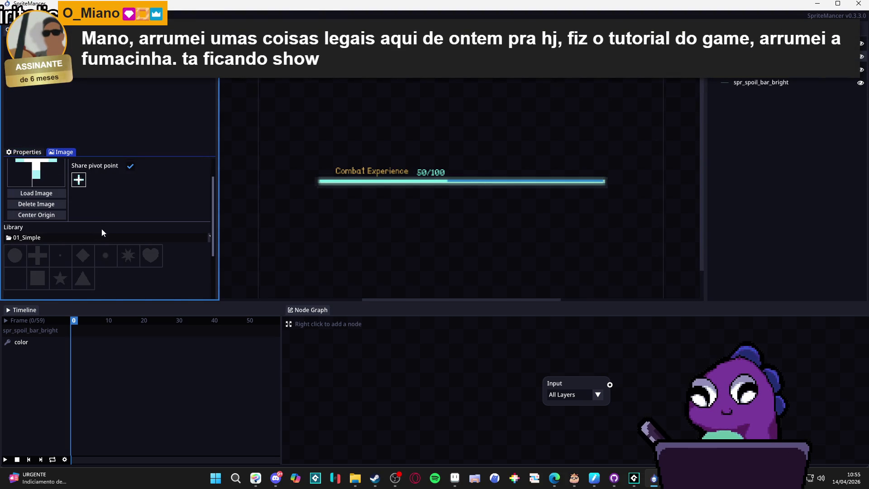
left_click(112, 235)
scroll(85, 282, "down", 5)
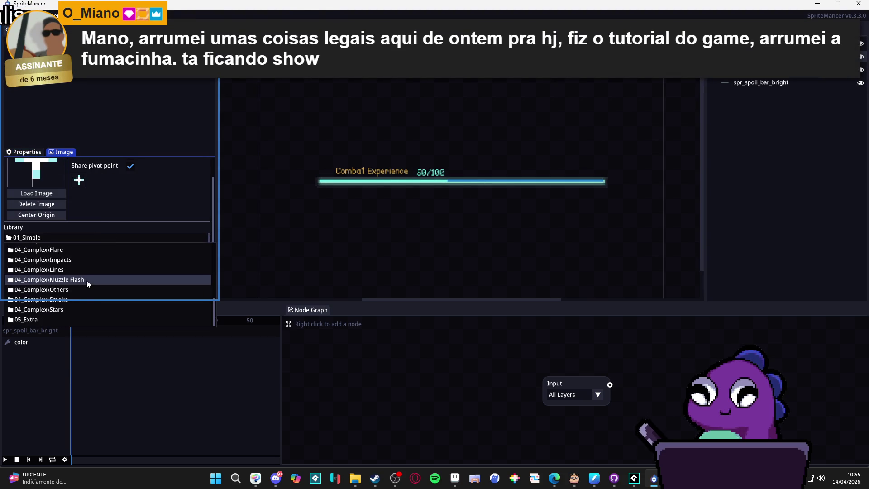
scroll(73, 320, "up", 1)
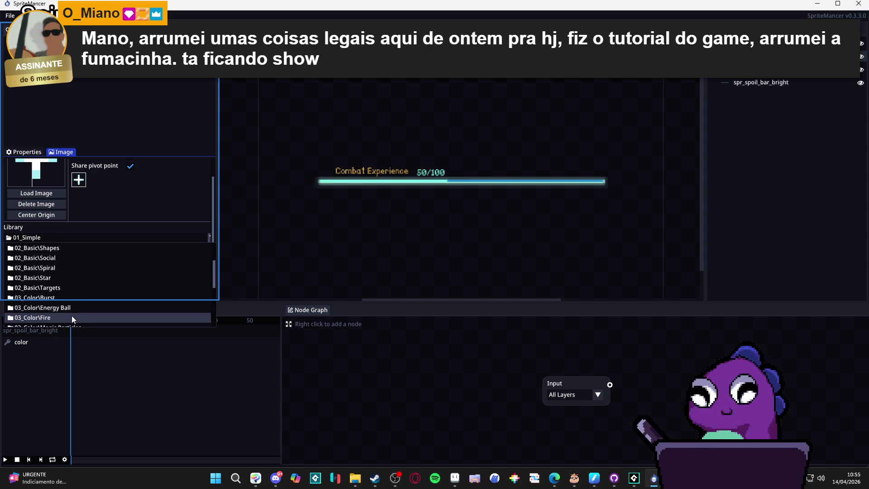
scroll(71, 316, "up", 5)
left_click(72, 251)
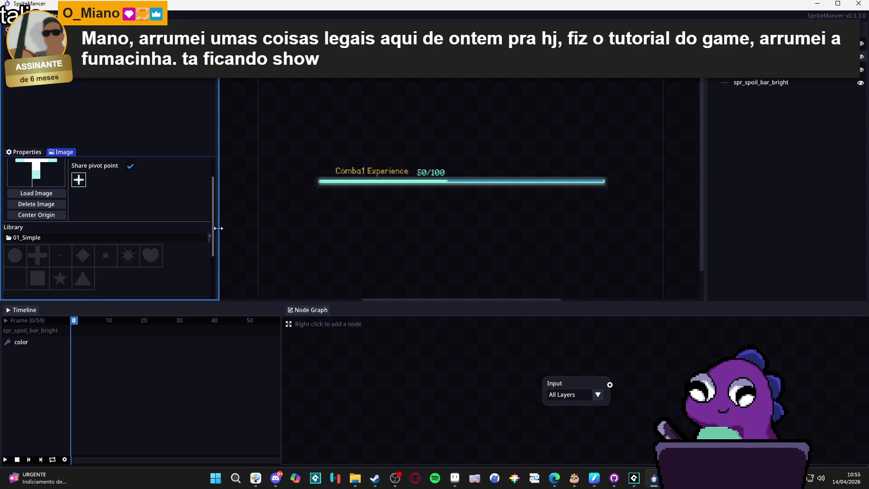
mouse_move(220, 224)
left_mouse_down()
mouse_move(257, 222)
mouse_move(220, 222)
left_mouse_up()
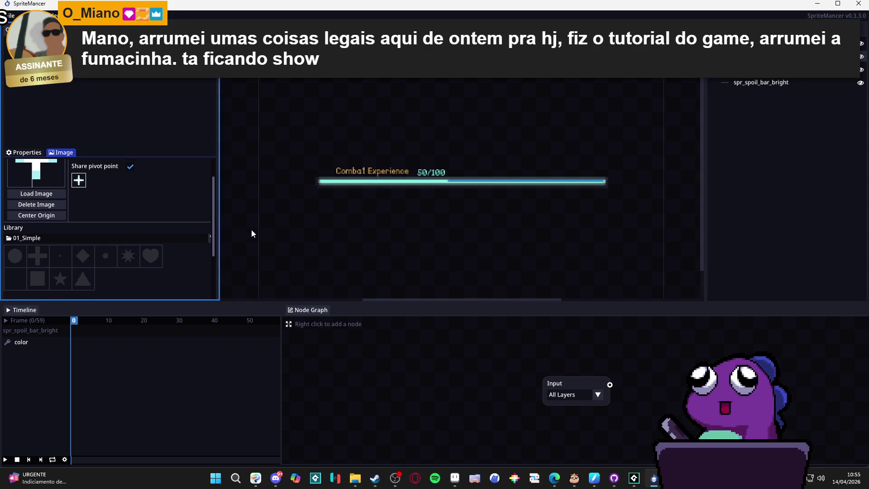
Go up to the SpriteMancer folder, scroll its contents, and peek into templates before returning
left_click(353, 102)
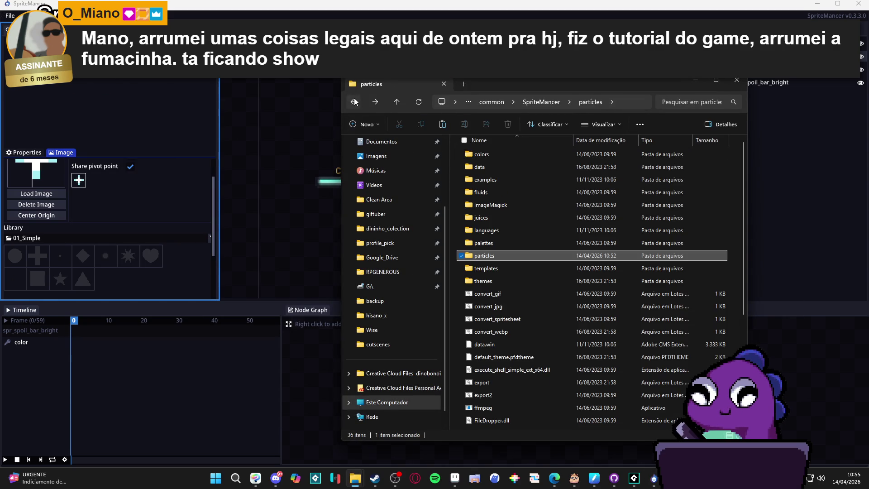
scroll(578, 278, "down", 1)
scroll(578, 278, "down", 4)
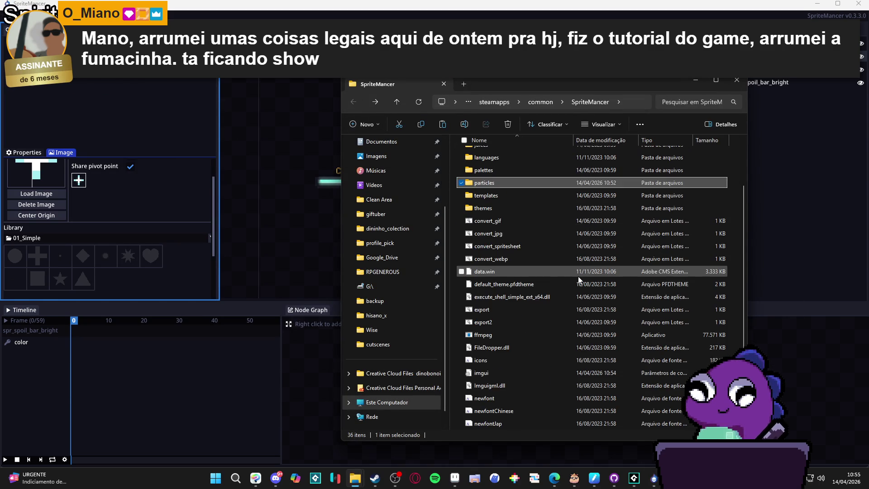
scroll(578, 276, "up", 4)
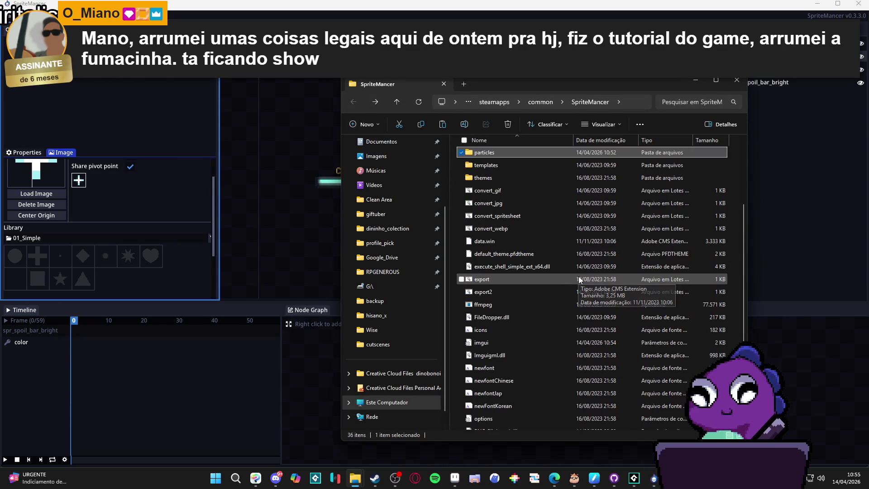
scroll(584, 277, "up", 1)
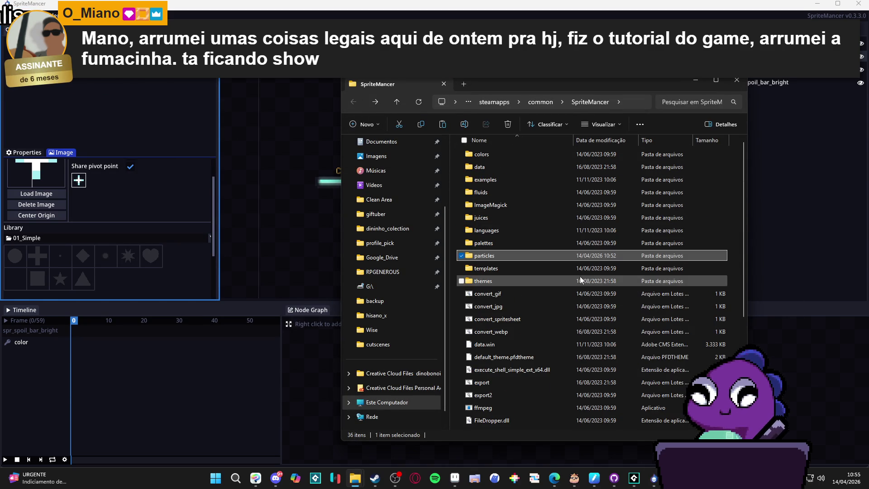
double_click(534, 266)
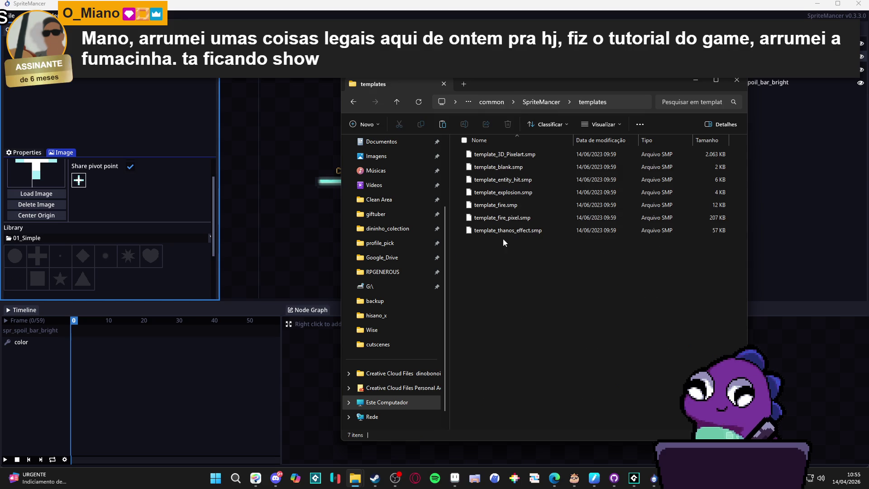
left_click(353, 102)
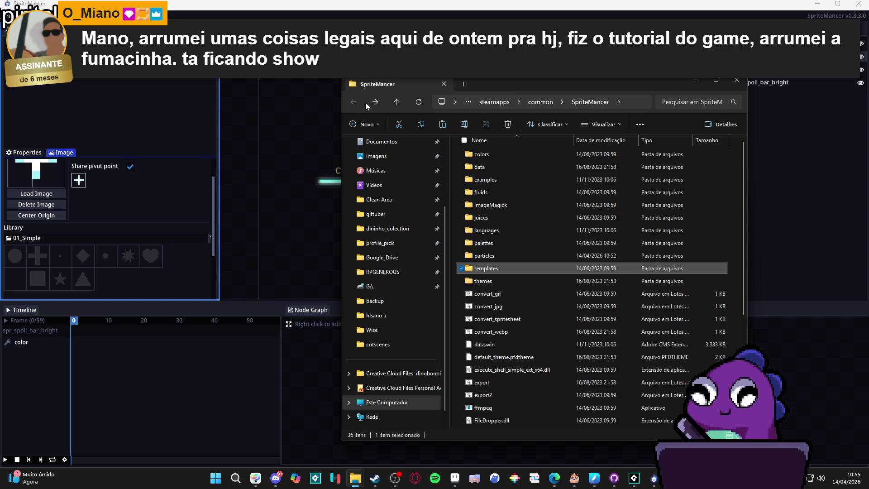
Open particles, look inside 05_Extra, then open 01_Simple and select spr_part_1
double_click(514, 251)
left_click(497, 206)
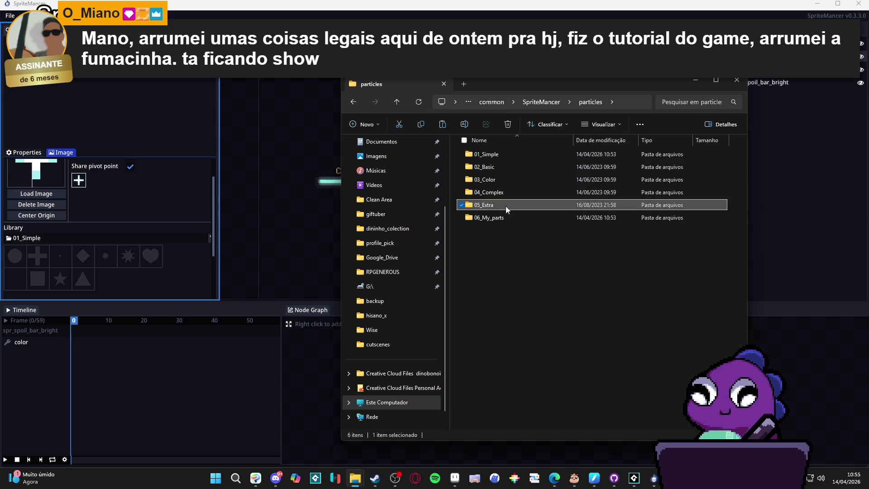
double_click(506, 205)
left_click(353, 102)
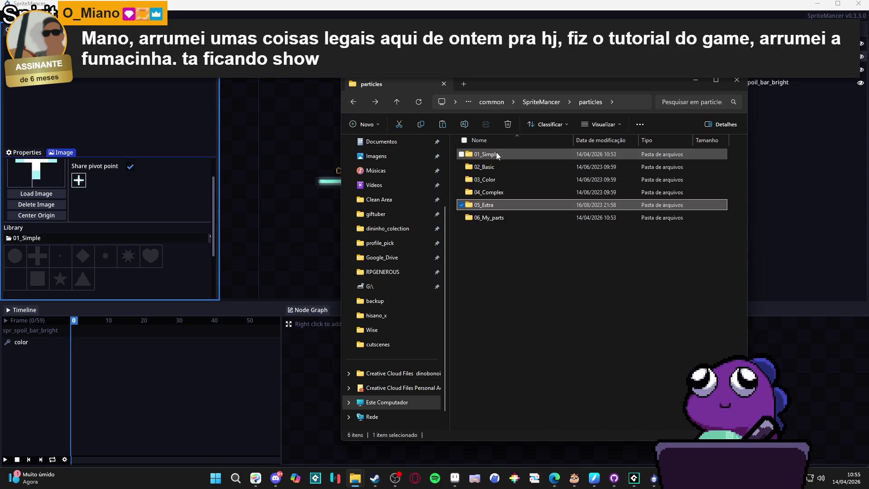
double_click(496, 155)
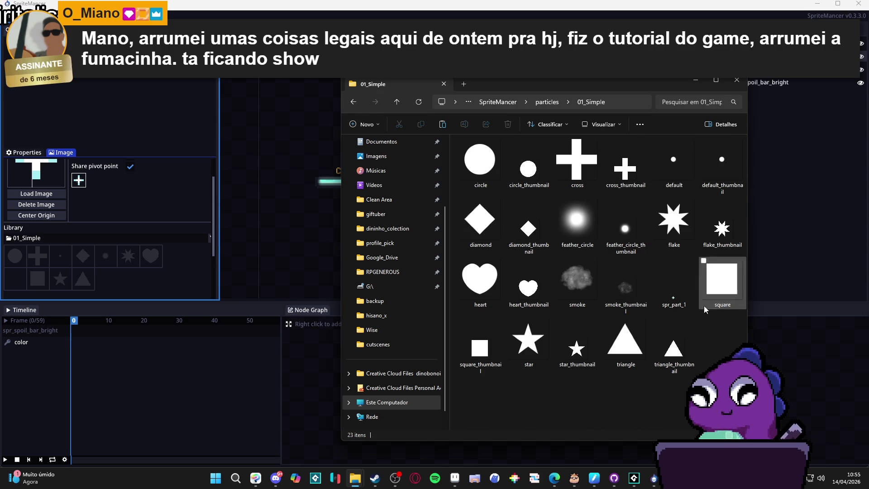
left_click(674, 297)
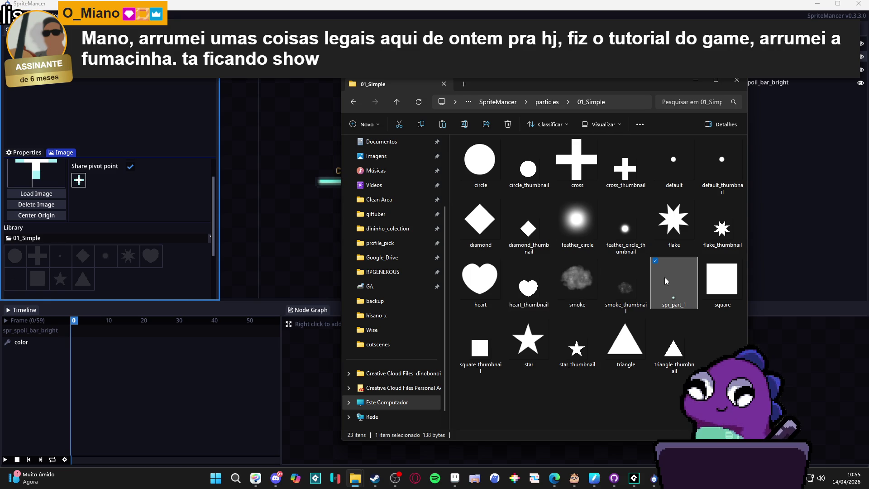
left_click(107, 240)
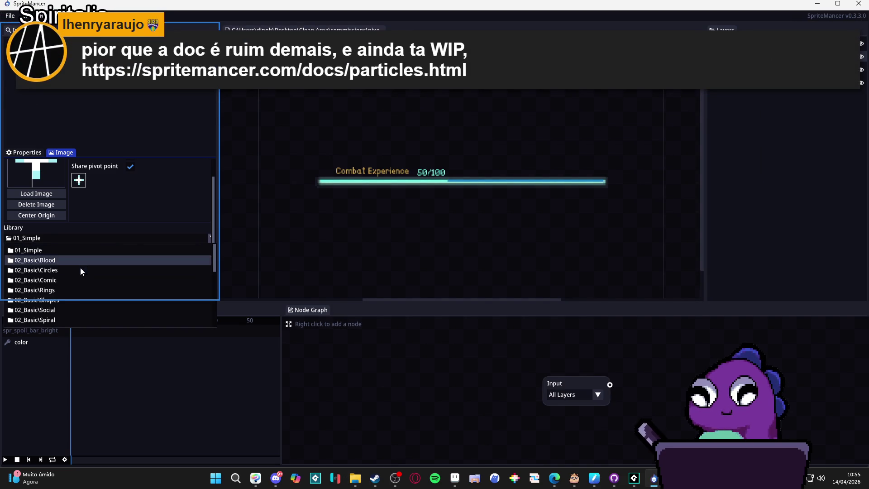
Pick 05_Extra from the particle Library folder dropdown list
scroll(81, 267, "down", 5)
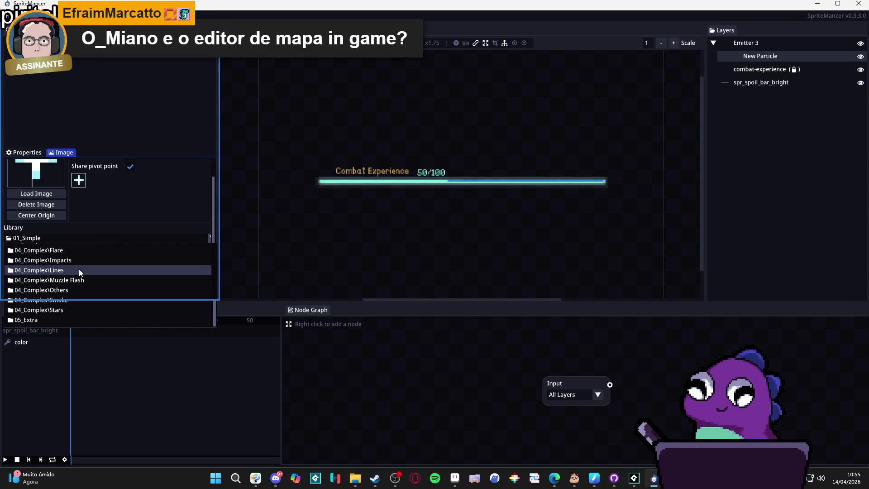
left_click(126, 212)
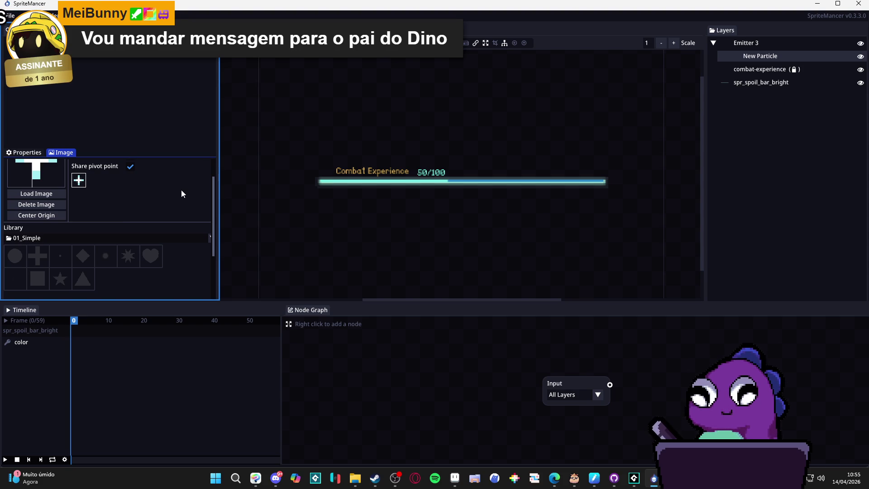
scroll(151, 209, "up", 2)
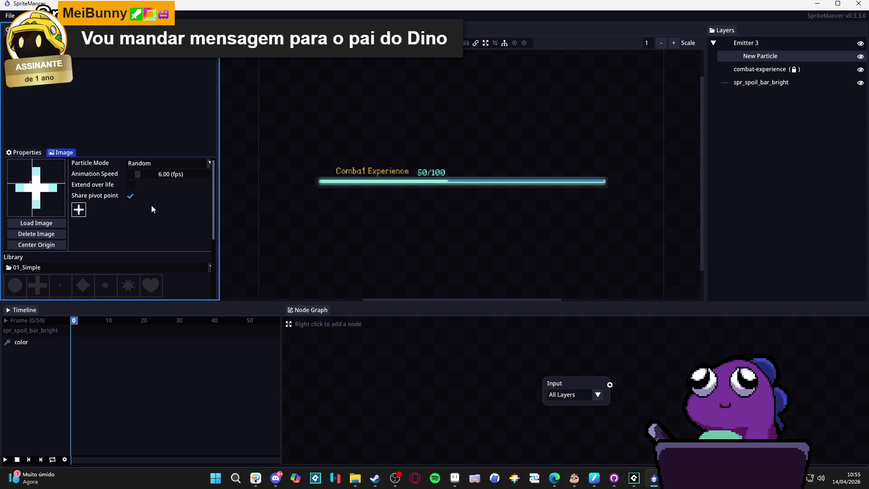
scroll(148, 235, "down", 3)
scroll(153, 239, "up", 2)
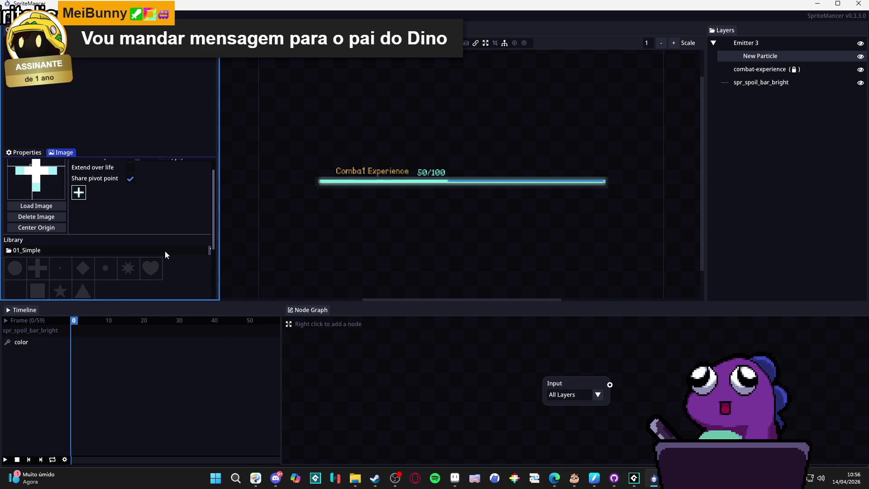
left_click(165, 255)
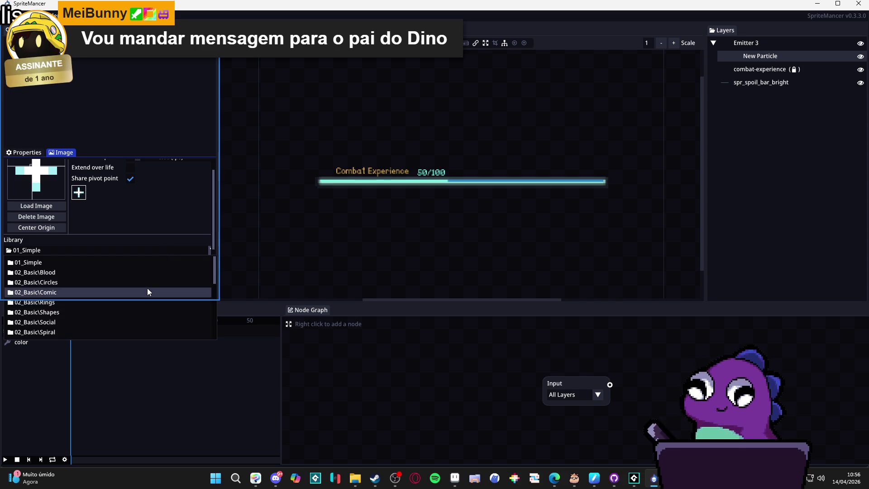
scroll(147, 288, "down", 3)
scroll(147, 289, "down", 3)
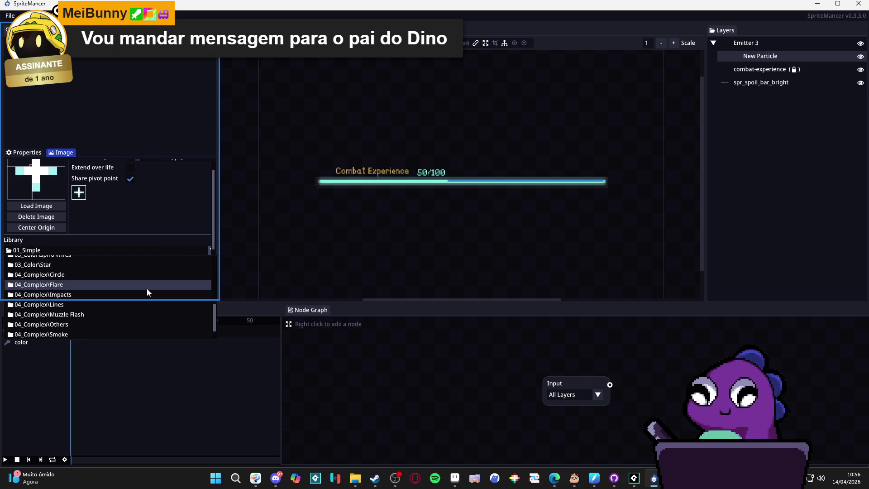
left_click(75, 337)
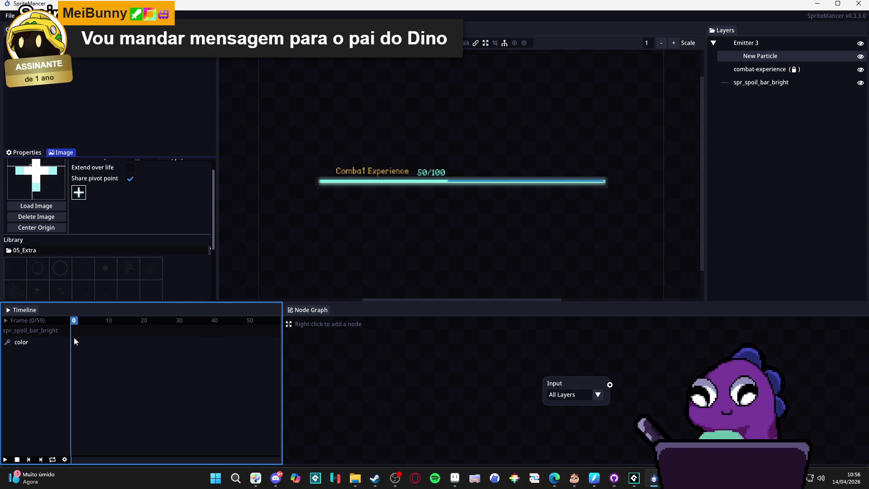
scroll(129, 280, "down", 2)
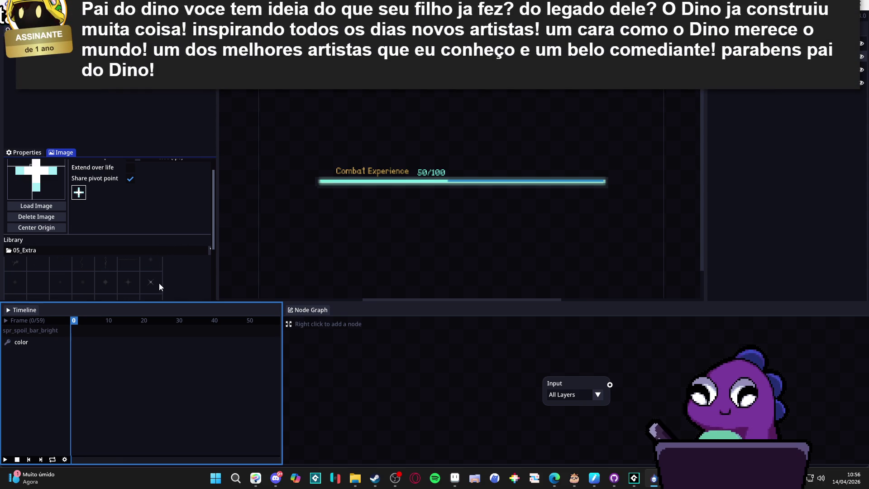
scroll(138, 221, "up", 1)
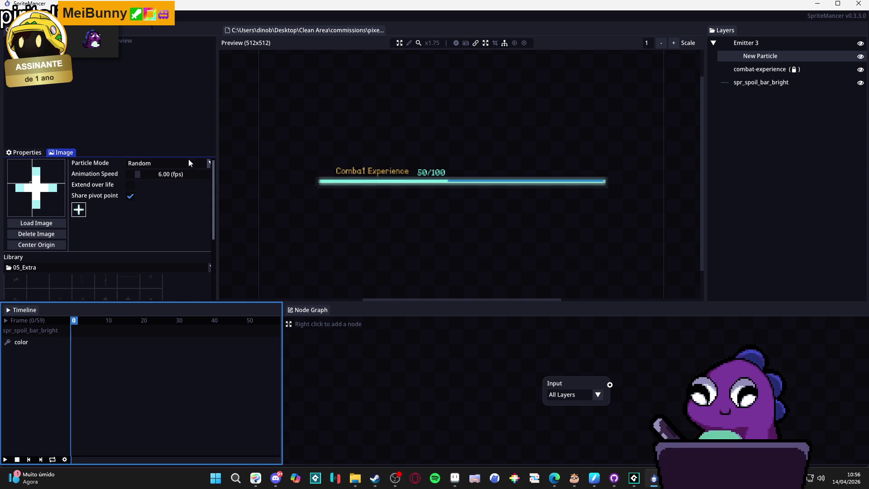
Make the preview and library area taller and narrow the inspector, keeping 05_Extra as the library folder
mouse_move(220, 303)
left_mouse_down()
mouse_move(222, 345)
mouse_move(207, 346)
mouse_move(206, 332)
left_mouse_up()
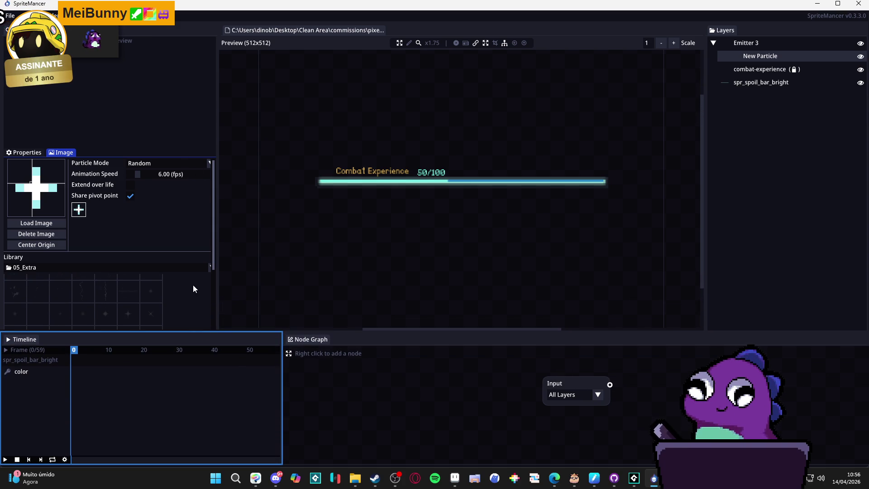
scroll(198, 276, "down", 4)
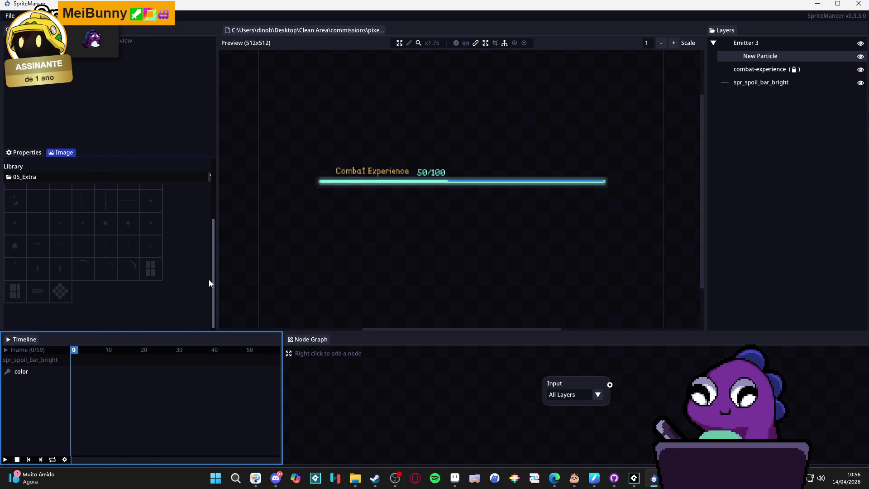
scroll(209, 285, "up", 1)
scroll(209, 285, "down", 1)
left_click_drag(213, 296, 214, 238)
left_click(172, 268)
scroll(93, 327, "down", 5)
left_click(64, 352)
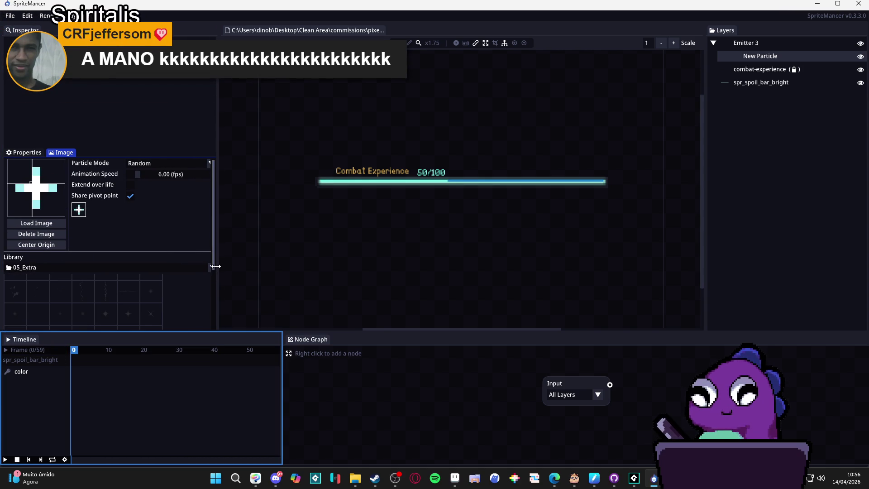
left_click_drag(215, 267, 212, 268)
Add a 05_Extra dot image as a second New Particle frame, then delete it, keeping the cross
left_click(153, 294)
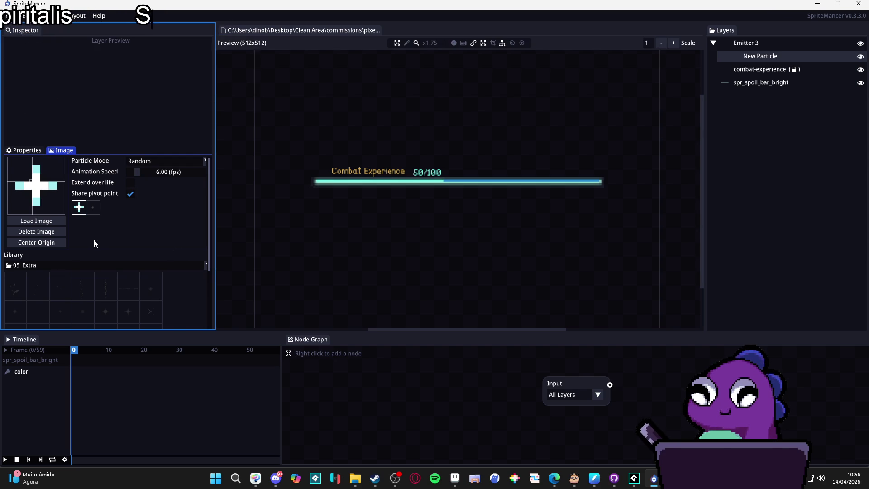
left_click(93, 208)
left_click(78, 208)
left_click(92, 210)
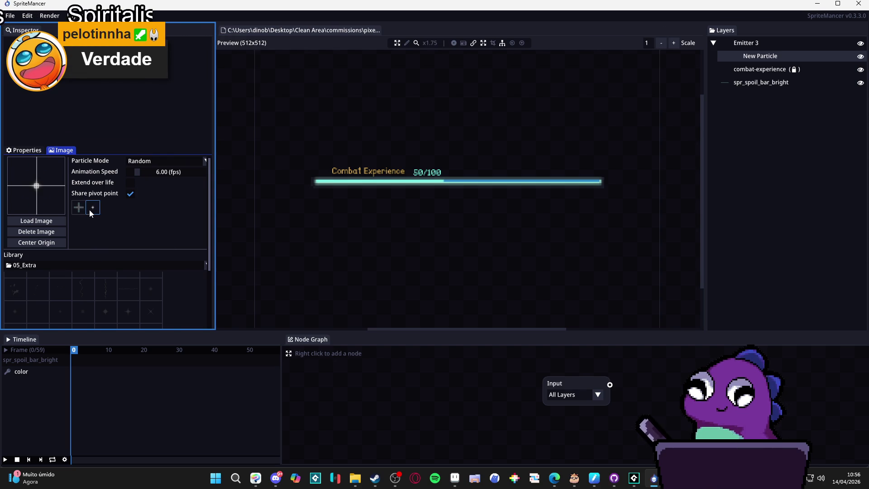
key("Delete")
right_click(83, 216)
left_click(81, 216)
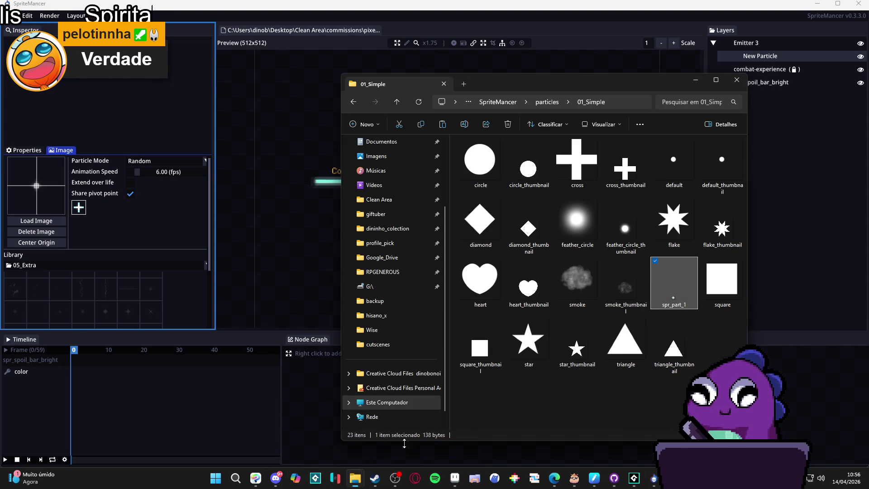
Drag spr_part_1 from Explorer into Layers and browse its Inspector tabs, leaving easing on linear
left_click(355, 478)
mouse_move(661, 272)
left_mouse_down()
mouse_move(436, 234)
mouse_move(106, 221)
left_mouse_up()
left_click(61, 151)
left_click(89, 150)
left_click(117, 159)
left_click(113, 158)
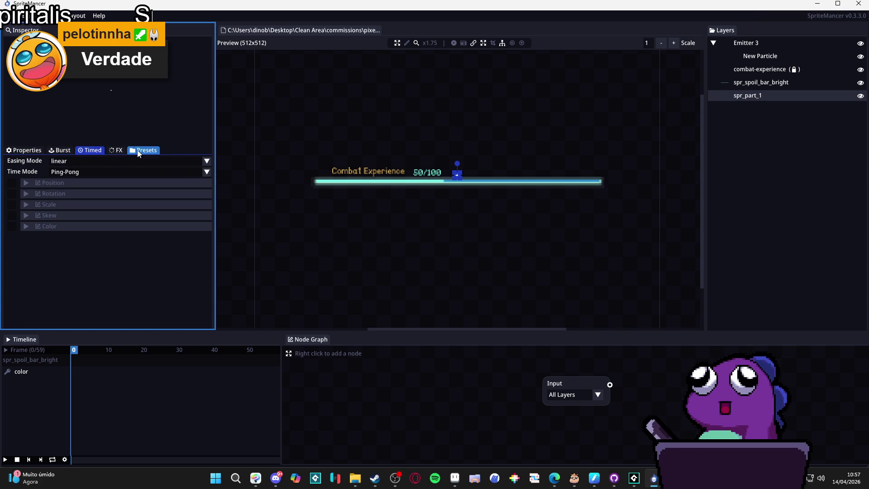
left_click(110, 154)
left_click(93, 150)
left_click(61, 150)
left_click(23, 150)
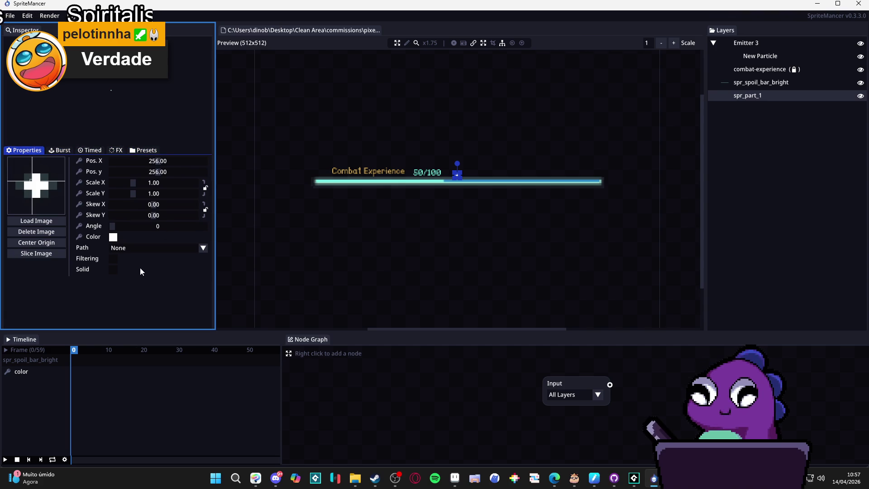
Compare with the spoil bar layer, then delete the spr_part_1 layer and confirm
left_click(781, 96)
left_click(765, 84)
left_click(759, 97)
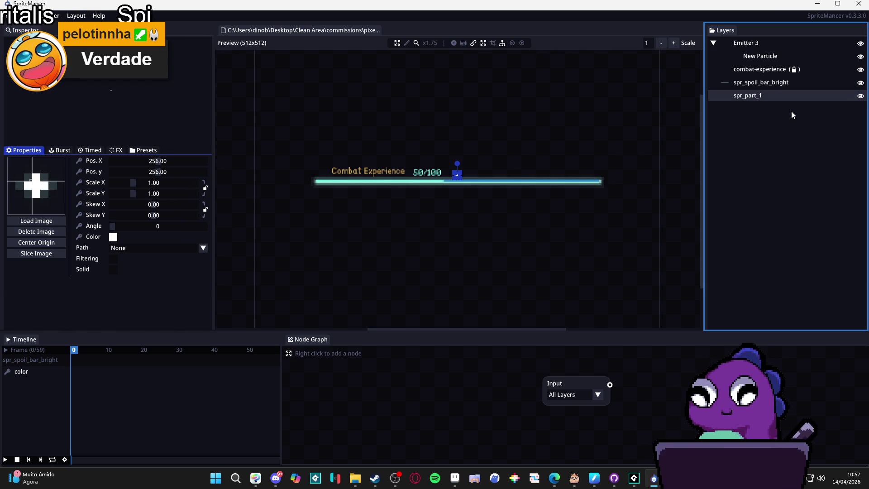
key("Delete")
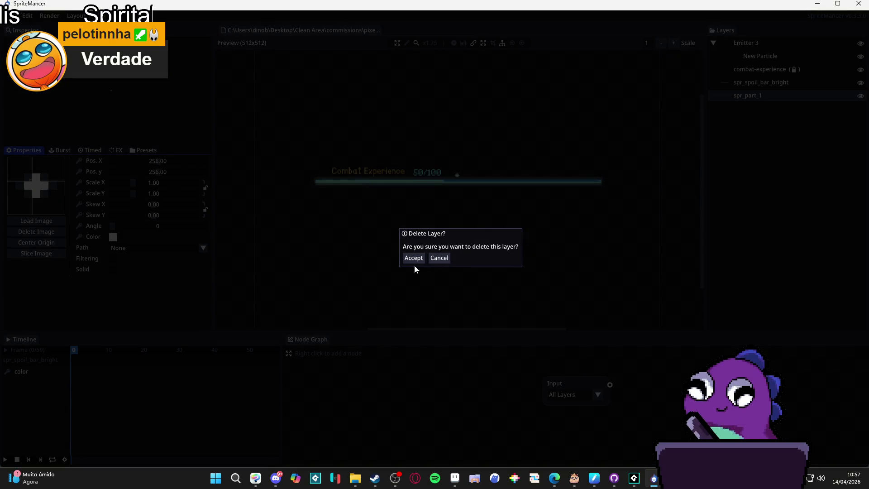
left_click(413, 258)
Select spr_spoil_bar_bright and check its Image tab library, keeping 05_Extra
left_click(749, 86)
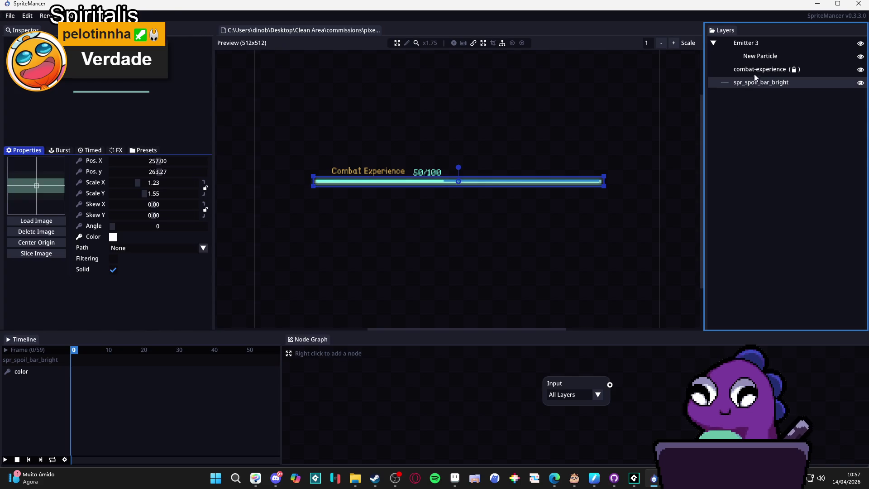
left_click(61, 150)
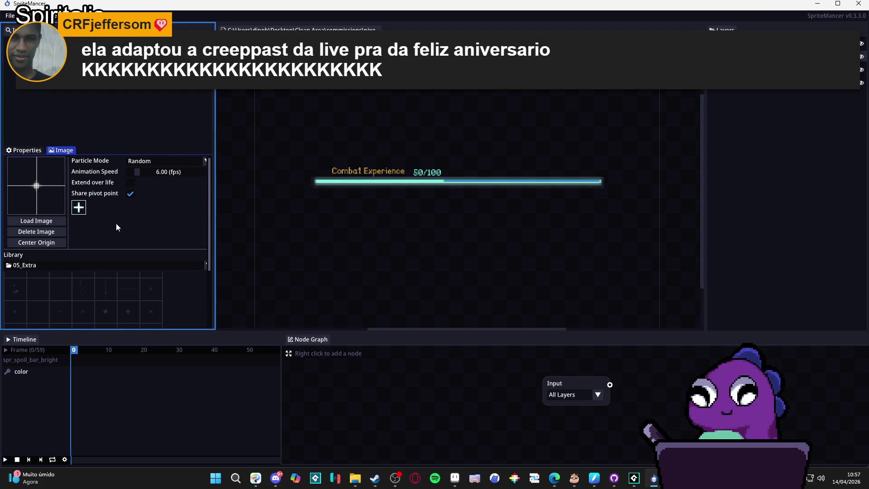
left_click(130, 265)
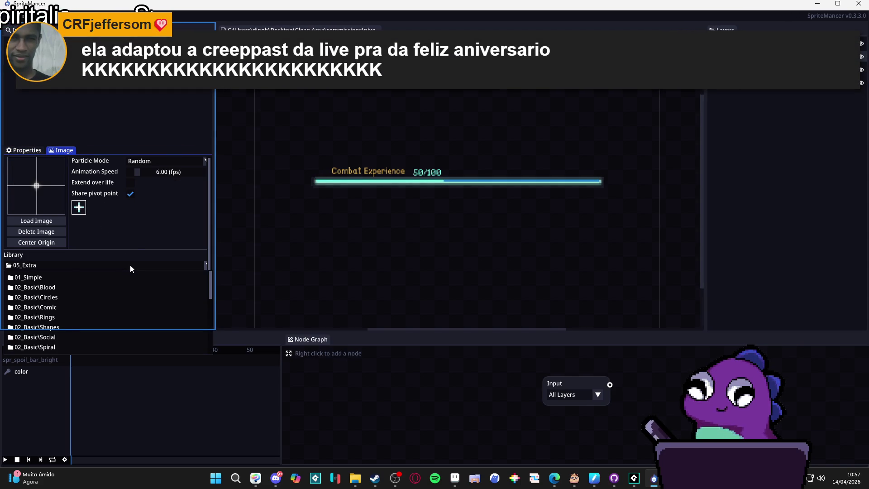
left_click(130, 264)
left_click(9, 15)
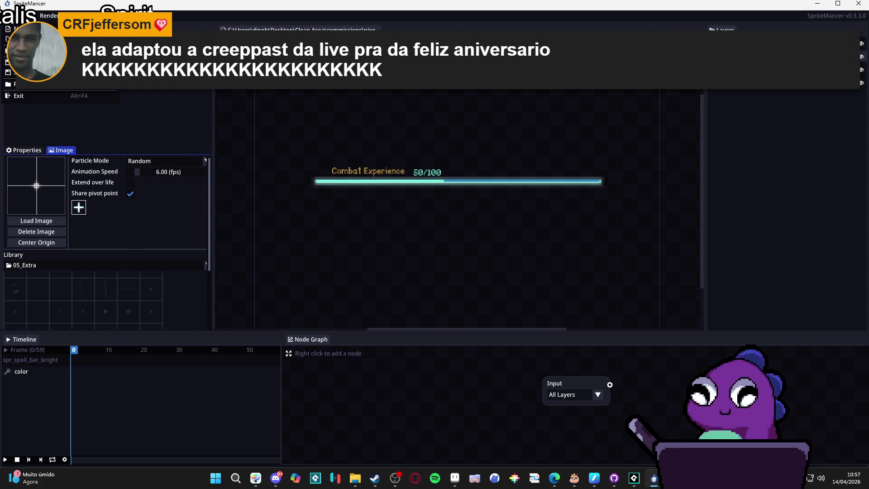
left_click(32, 61)
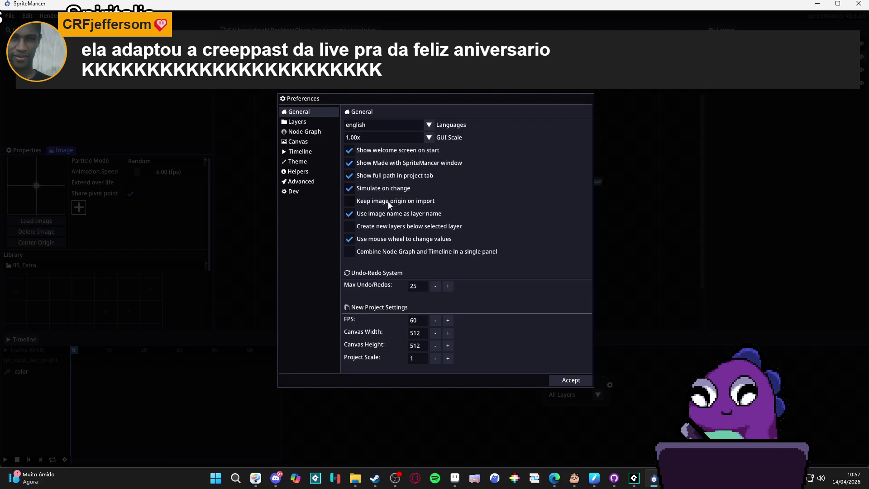
left_click(292, 194)
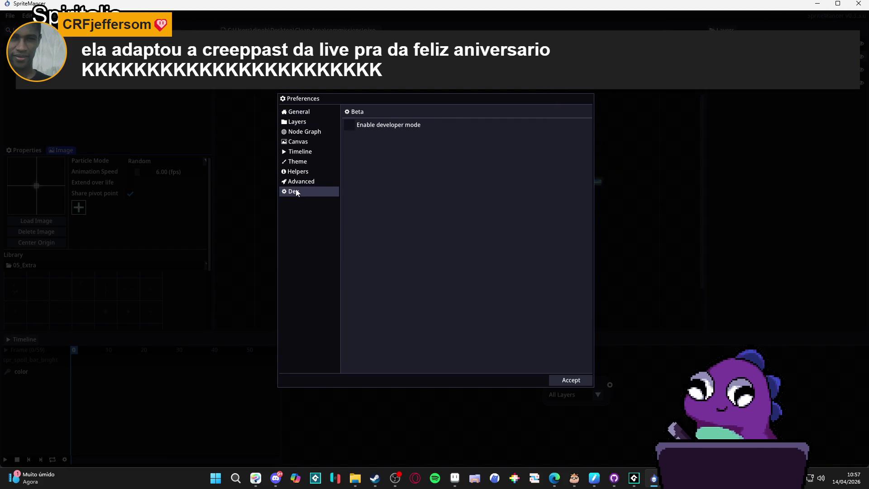
left_click(348, 128)
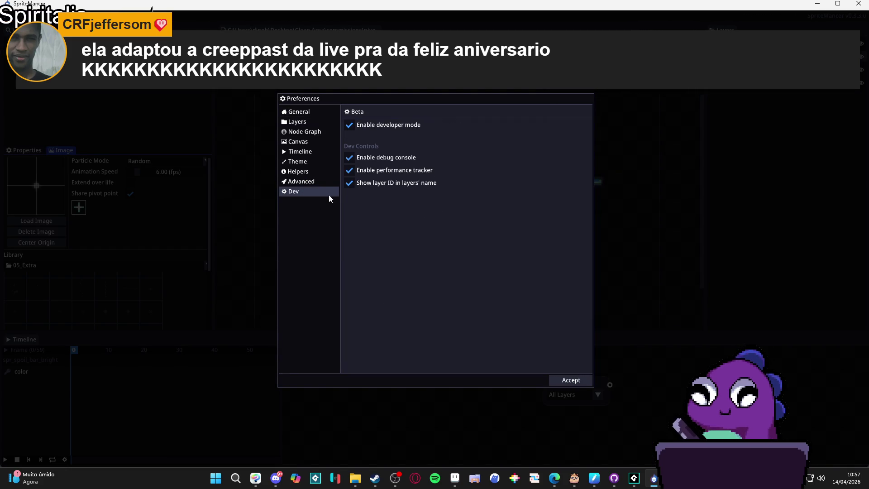
left_click(348, 126)
left_click(302, 182)
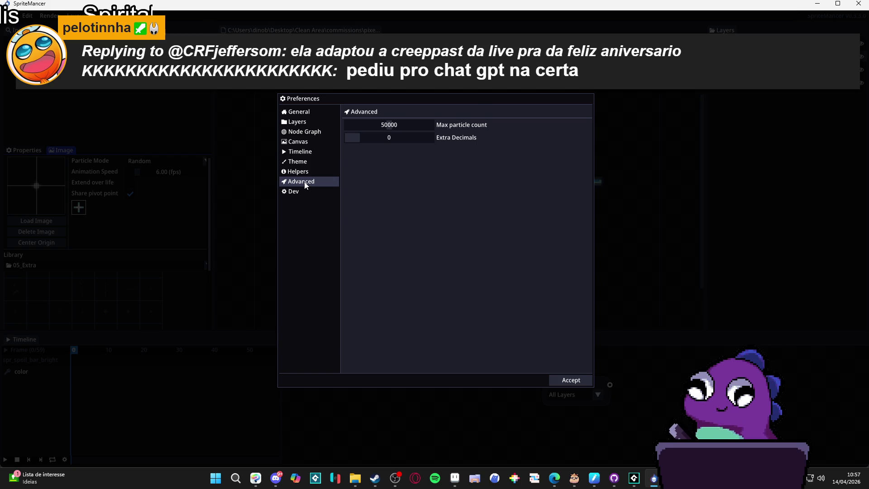
left_click(305, 175)
left_click(304, 164)
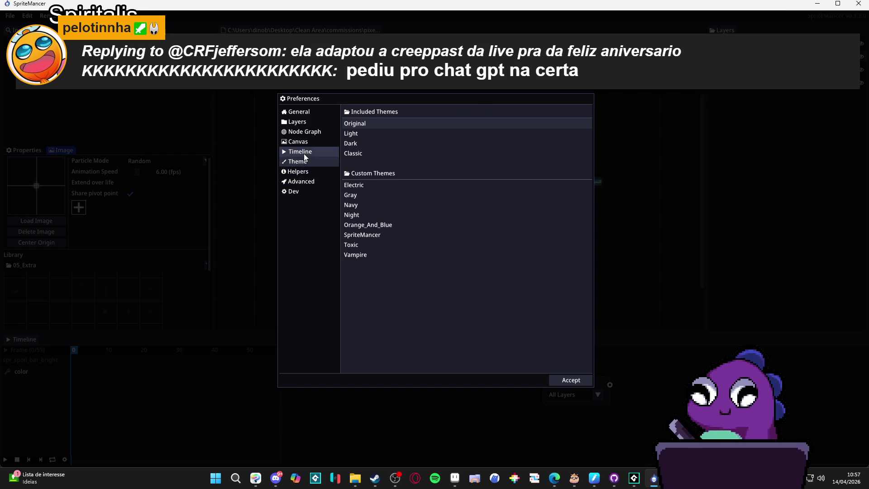
left_click(304, 154)
left_click(305, 143)
left_click(304, 132)
left_click(305, 122)
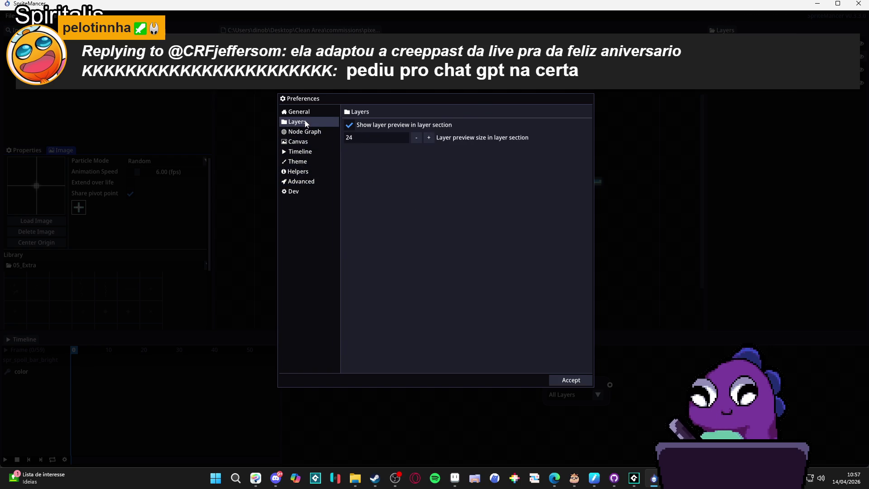
left_click(303, 113)
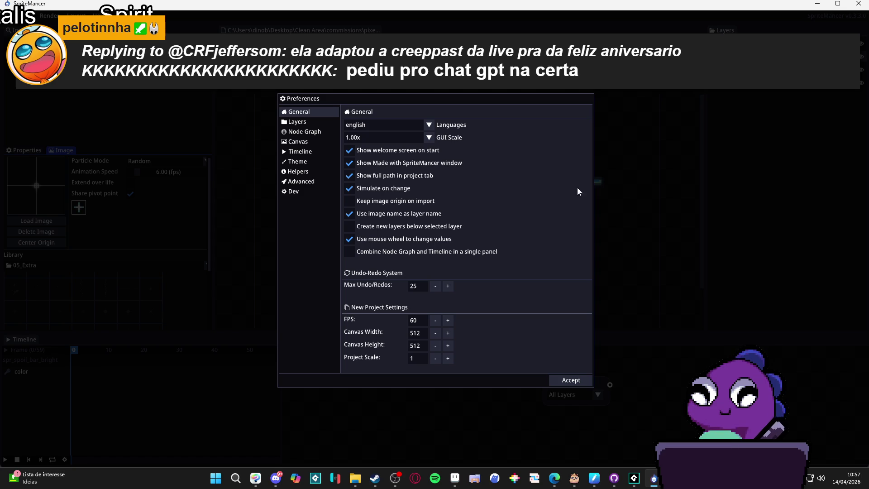
left_click(573, 379)
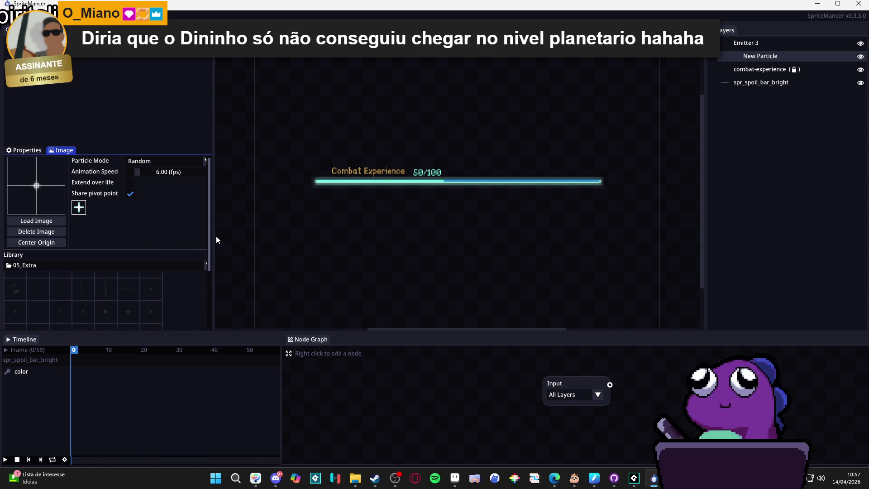
Narrow the inspector panel, leaving the particle mode on Random
mouse_move(216, 236)
left_mouse_down()
mouse_move(245, 240)
mouse_move(205, 237)
left_mouse_up()
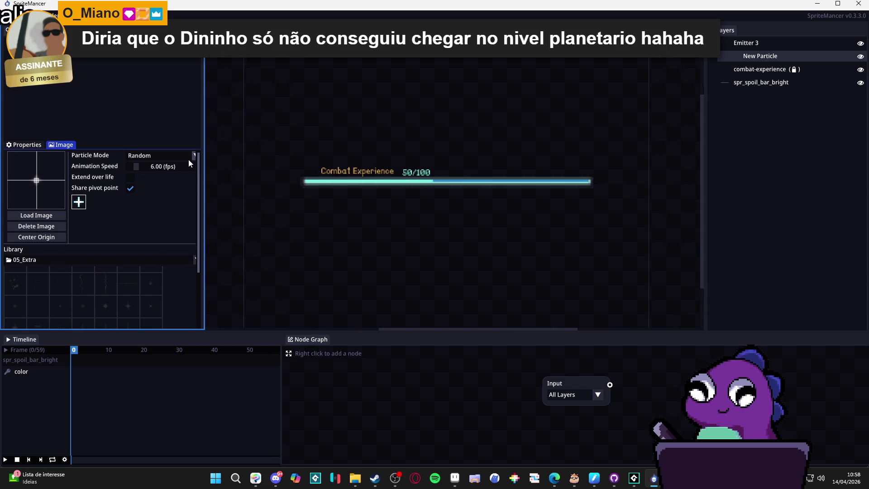
left_click(194, 155)
left_click(193, 156)
mouse_move(203, 176)
left_mouse_down()
mouse_move(219, 174)
mouse_move(197, 186)
mouse_move(211, 183)
mouse_move(175, 179)
mouse_move(194, 175)
mouse_move(182, 176)
mouse_move(179, 194)
mouse_move(229, 200)
mouse_move(198, 208)
left_mouse_up()
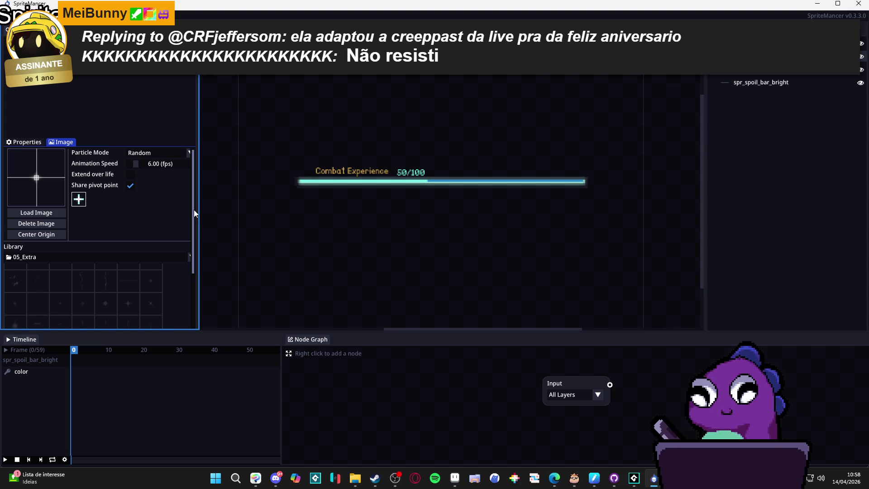
Scroll the Image tab, then show the New Particle's Properties sections, Position through Emit
scroll(136, 217, "down", 1)
scroll(139, 218, "down", 2)
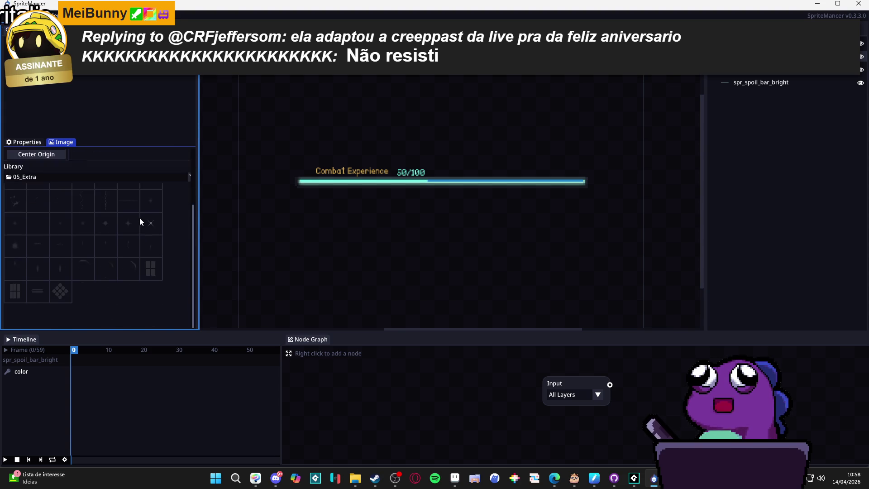
scroll(139, 218, "up", 3)
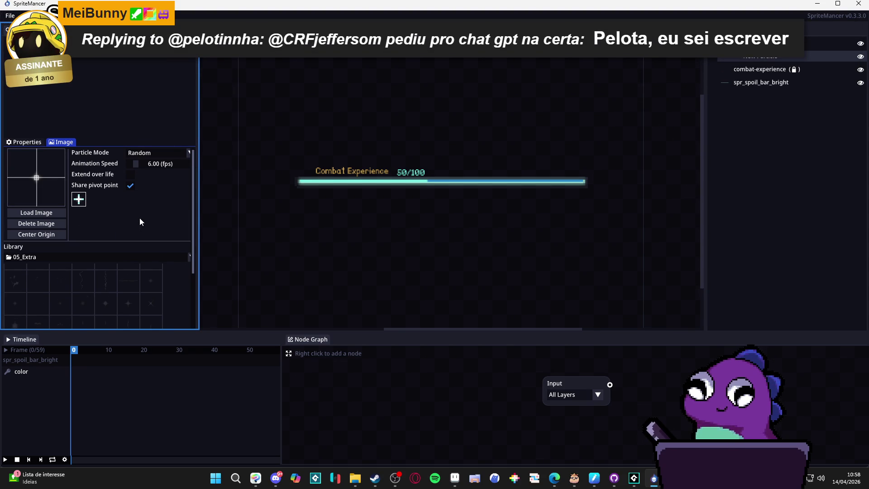
left_click(41, 142)
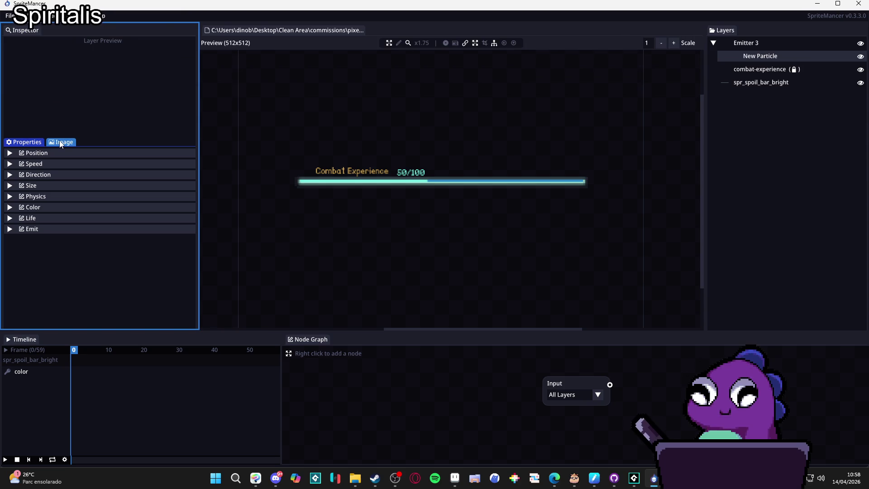
left_click(10, 197)
left_click(10, 186)
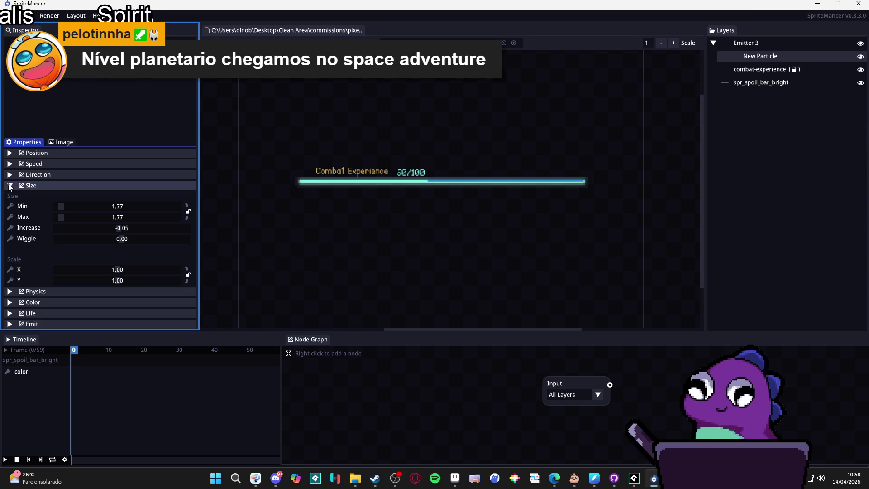
left_click(10, 186)
left_click(10, 208)
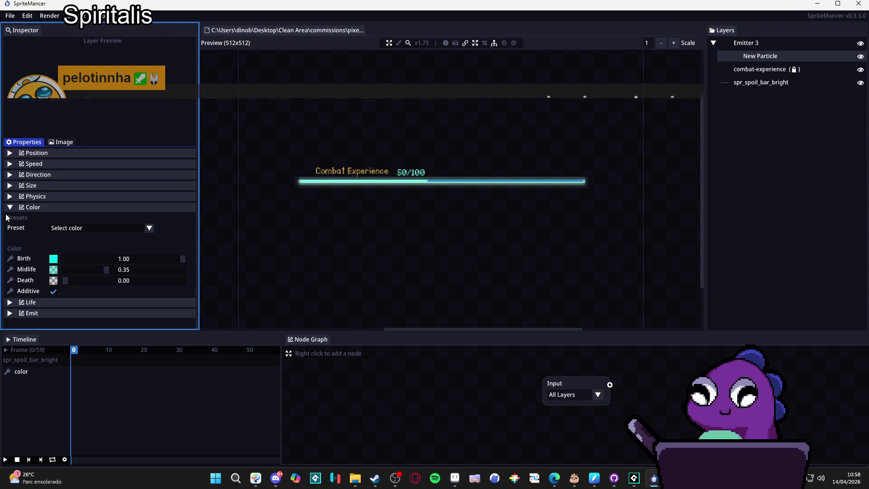
left_click(10, 207)
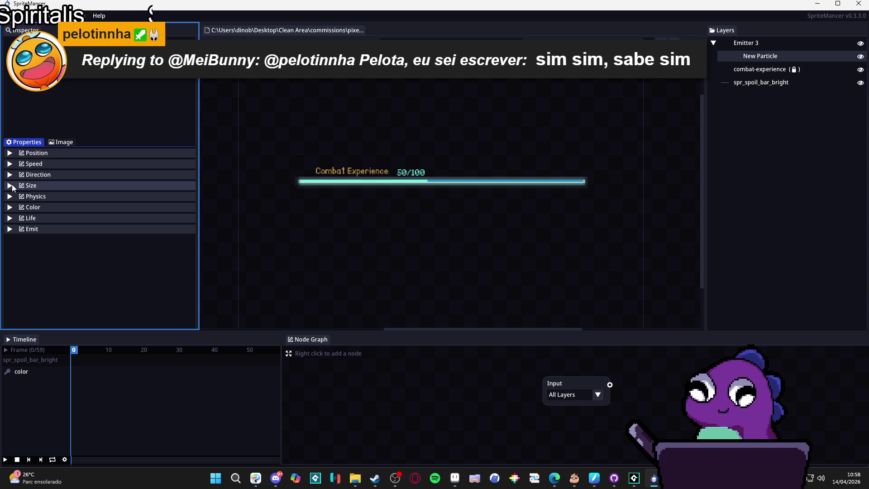
left_click(12, 188)
left_click(12, 188)
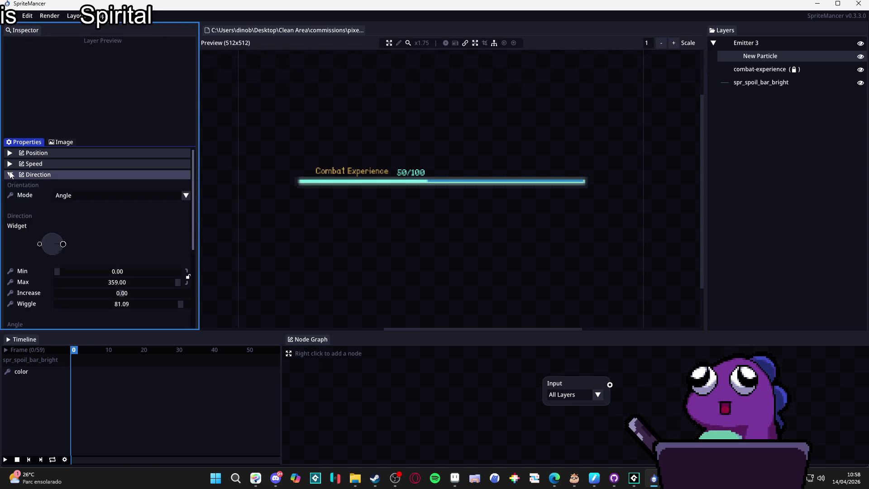
left_click(10, 175)
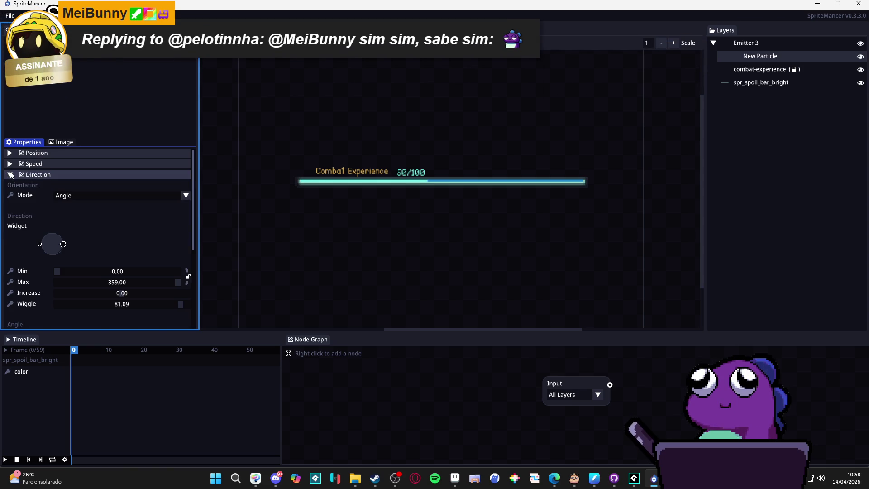
left_click(10, 174)
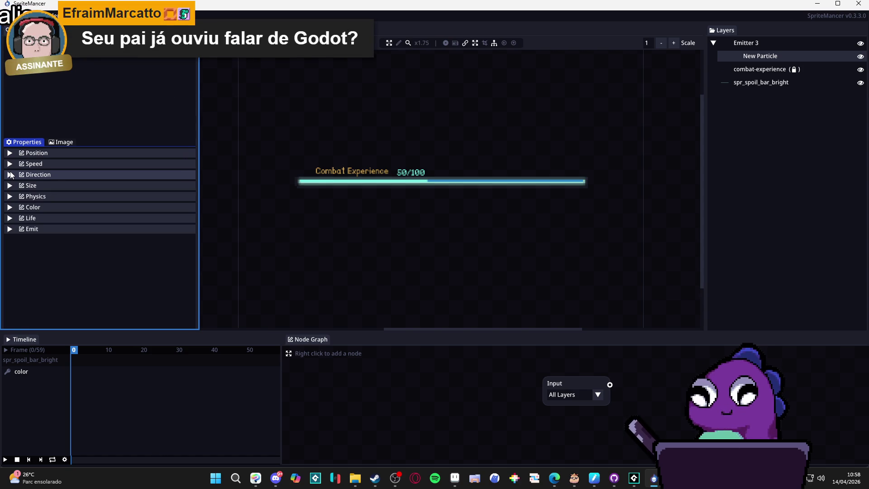
left_click(14, 163)
left_click(16, 164)
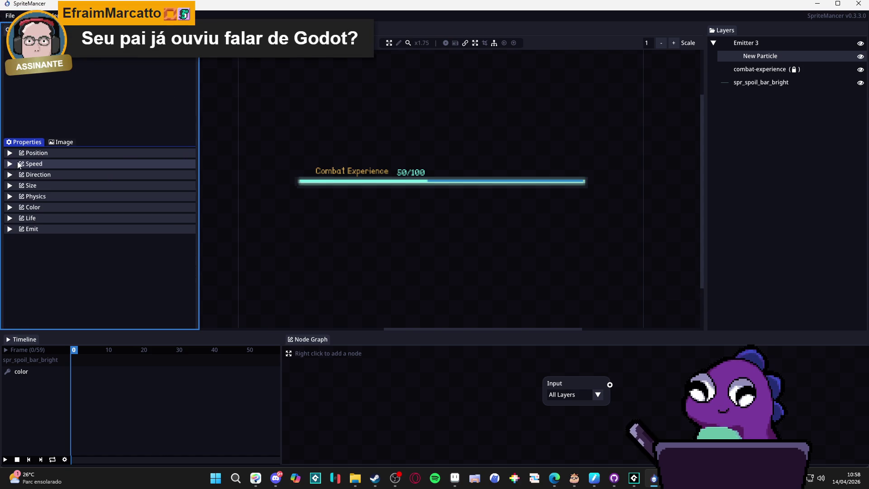
left_click(12, 154)
left_click(12, 154)
left_click(58, 142)
left_click(27, 142)
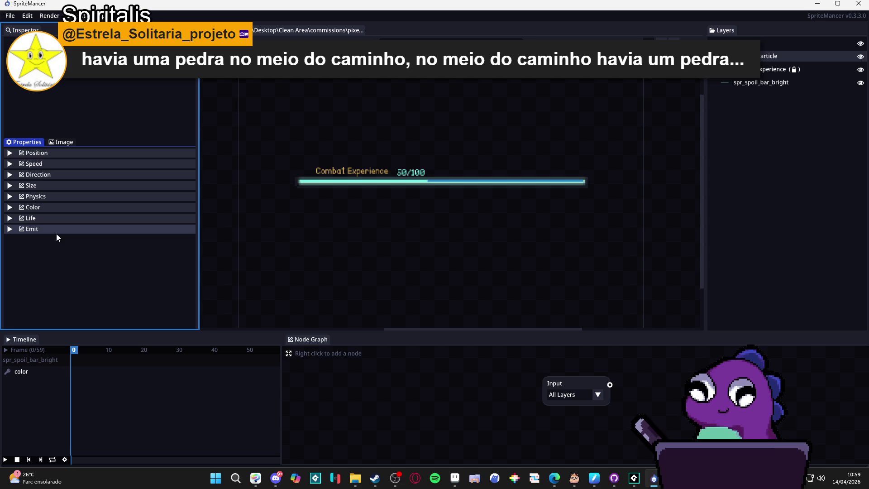
Discard the current project and add a Particles > Particle emitter to the new Untitled project
left_click(9, 16)
left_click(18, 26)
left_click(419, 261)
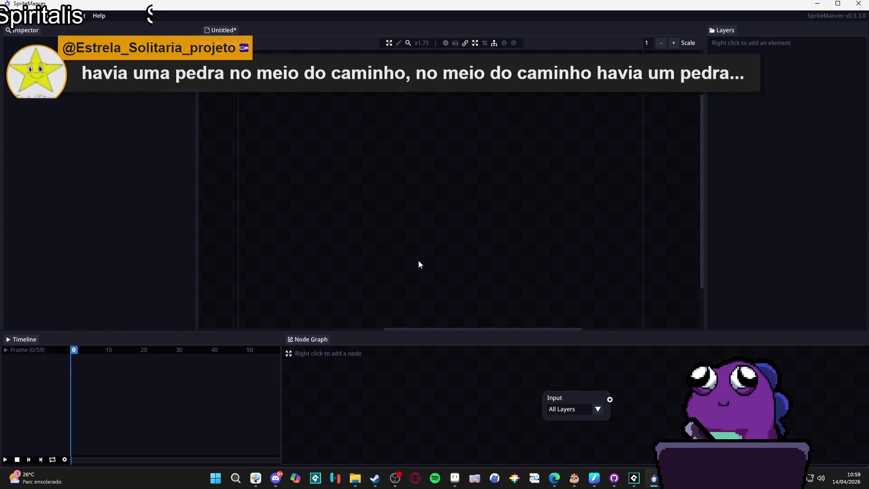
right_click(719, 110)
mouse_move(742, 127)
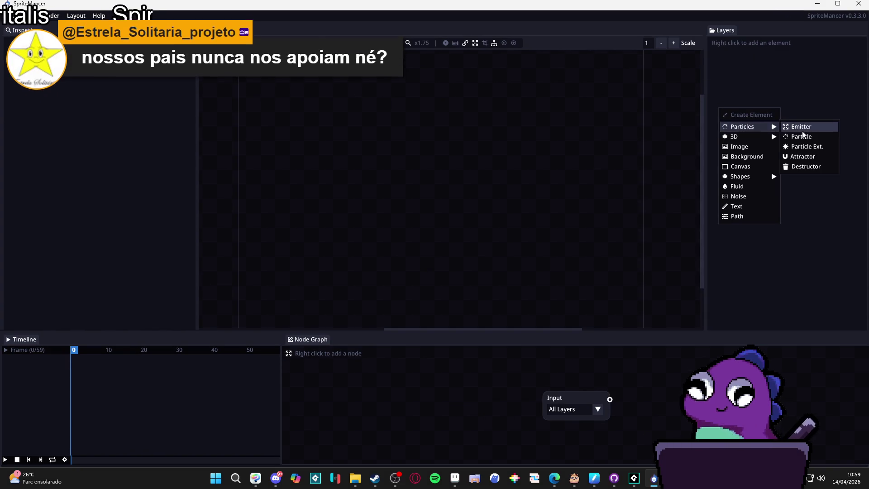
left_click(786, 136)
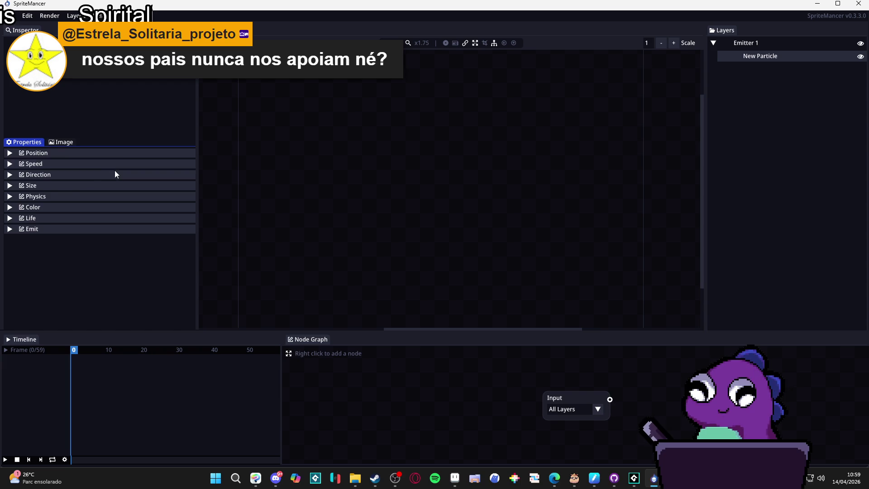
Show the New Particle's Image tab and browse the Library folders, keeping 05_Extra
left_click(56, 143)
left_click(56, 257)
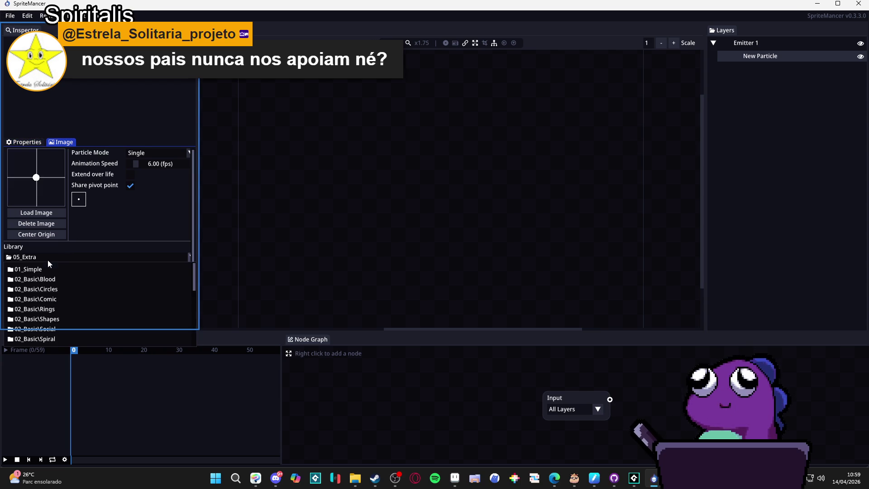
scroll(68, 289, "down", 5)
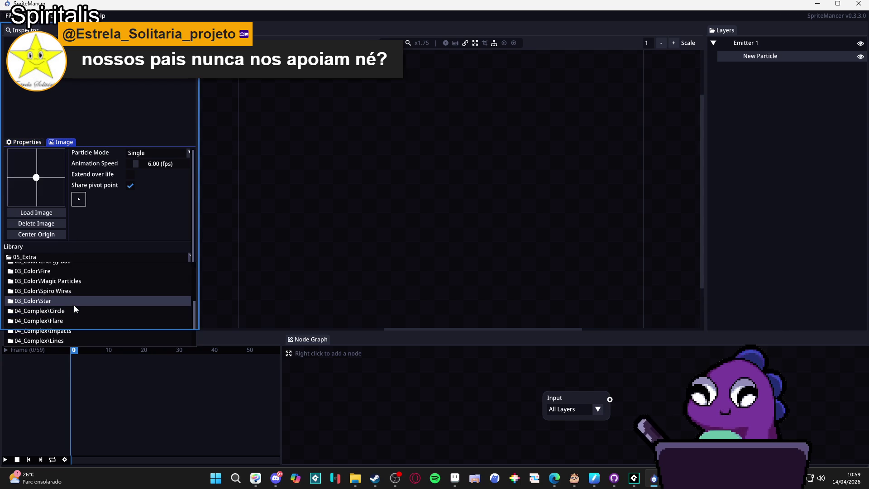
scroll(74, 305, "down", 2)
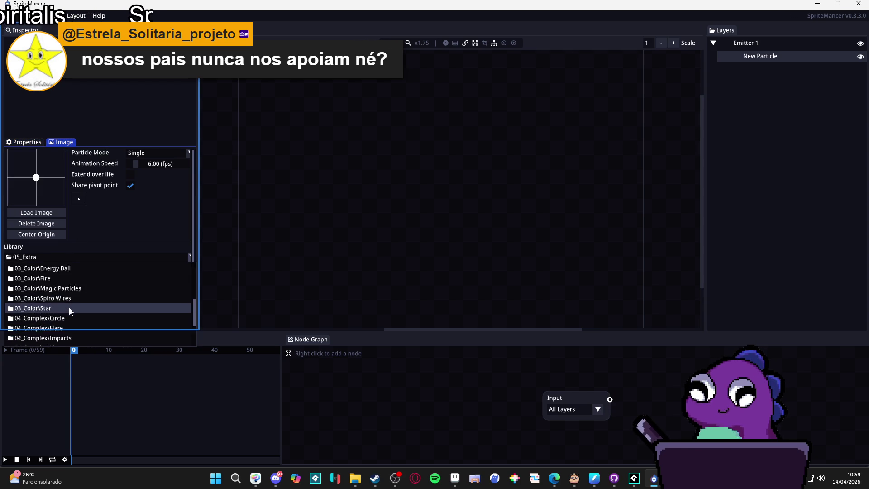
left_click(389, 332)
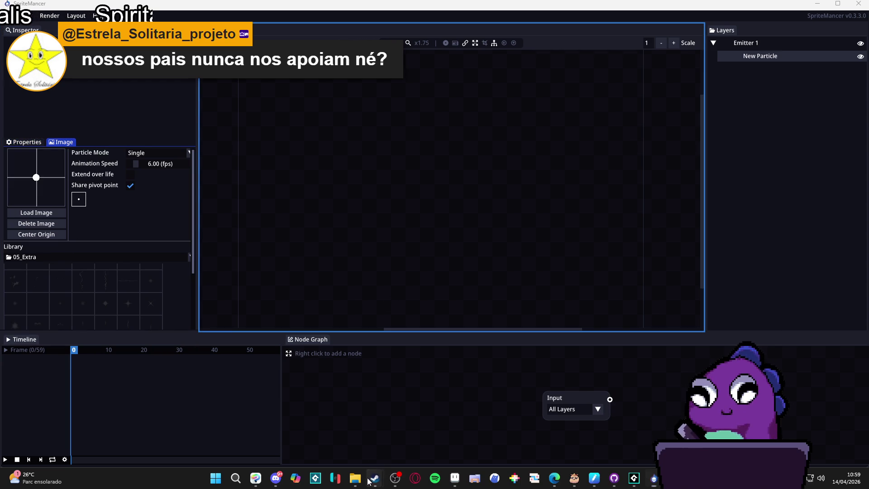
mouse_move(362, 479)
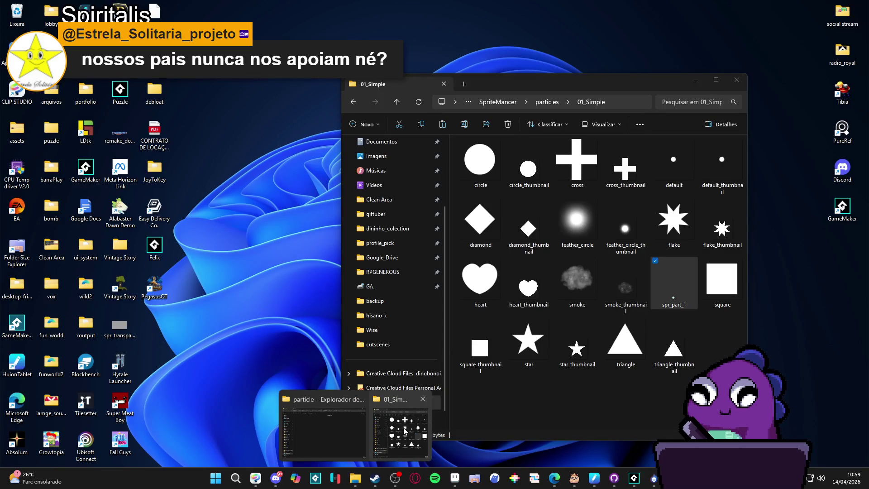
left_click(405, 432)
left_click(542, 105)
left_click(518, 238)
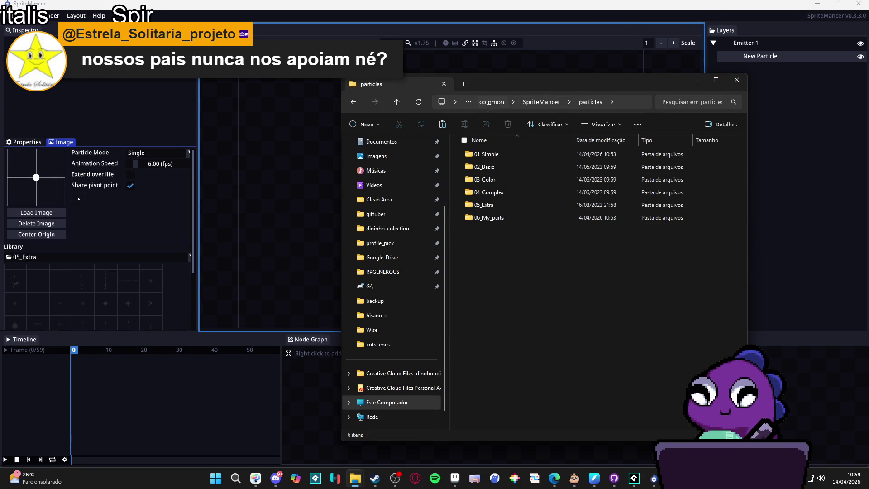
left_click(541, 103)
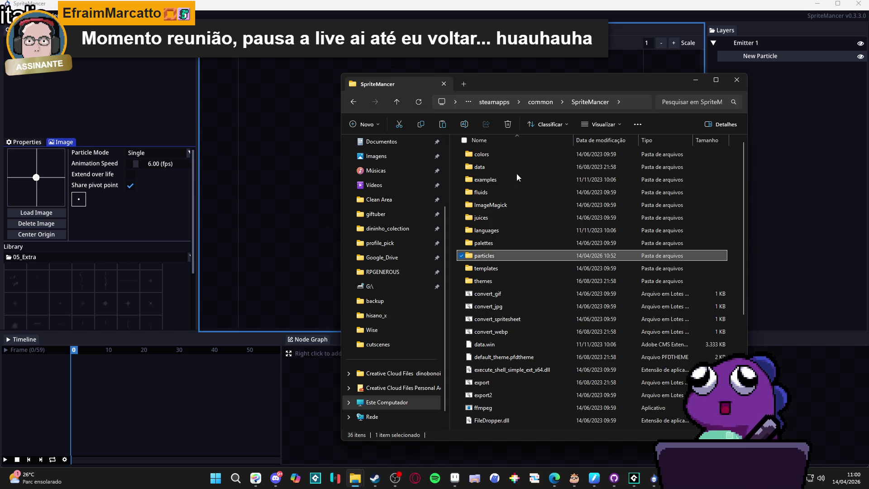
left_click(695, 83)
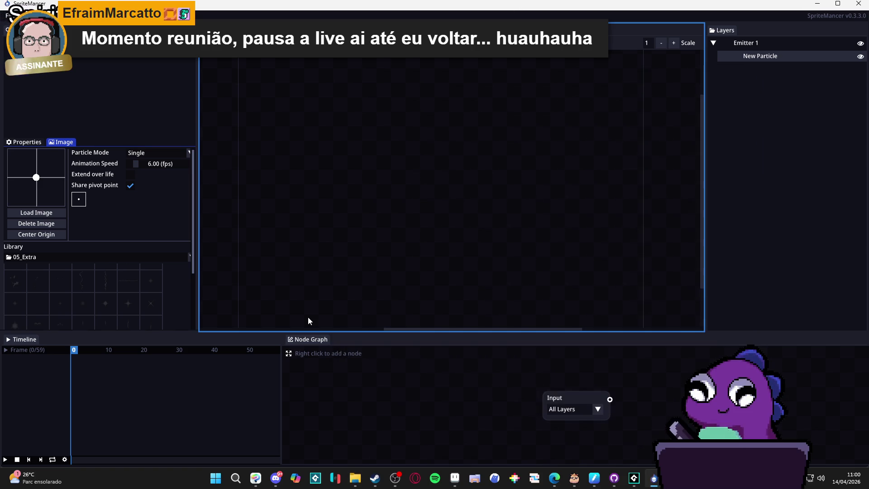
Widen the left inspector slightly, then switch to the browser's SpriteMancer Getting Started docs
left_click_drag(194, 289, 207, 287)
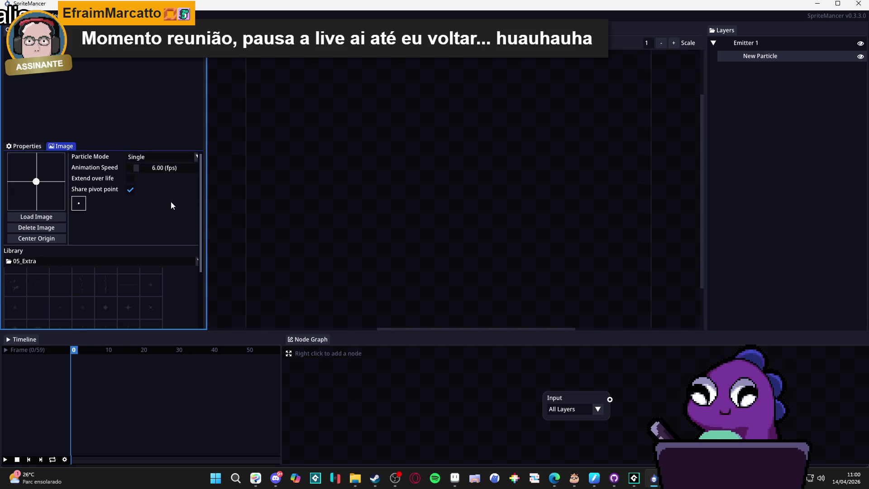
left_click(207, 428)
left_click(143, 95)
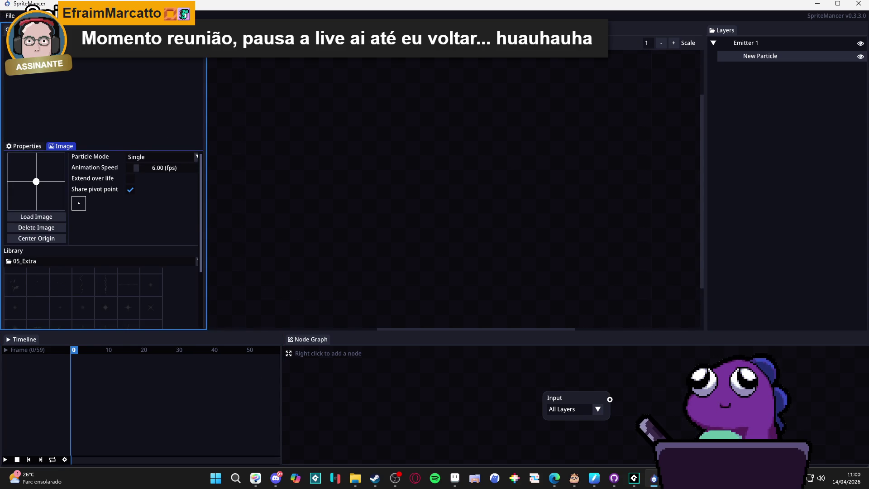
left_click(383, 169)
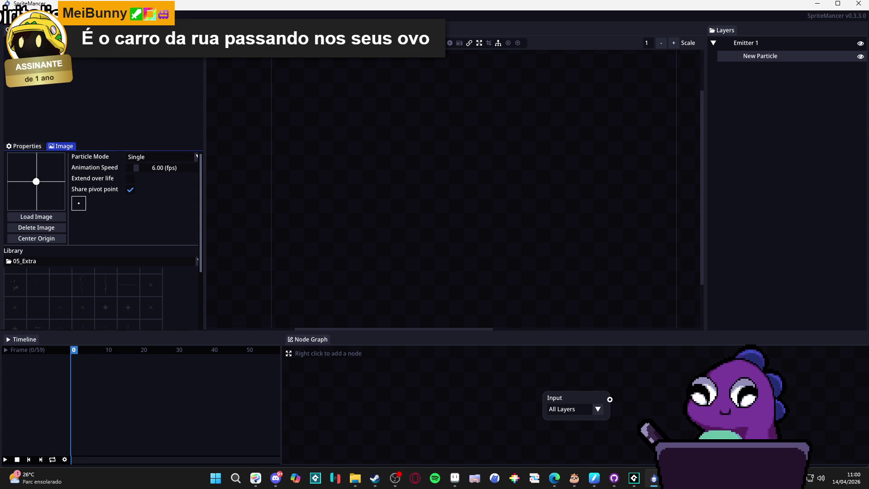
key("alt+Tab")
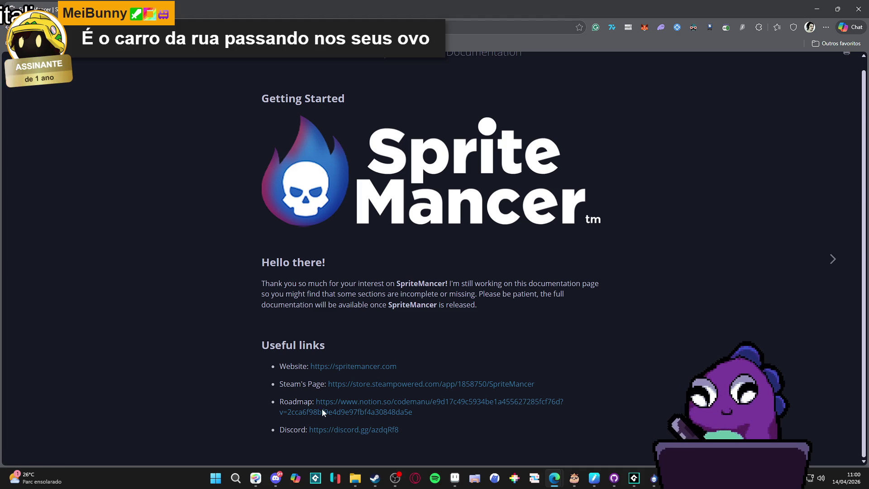
Open spritemancer.com and scroll through its development notice and Itch.io and Steam links
left_click(353, 366)
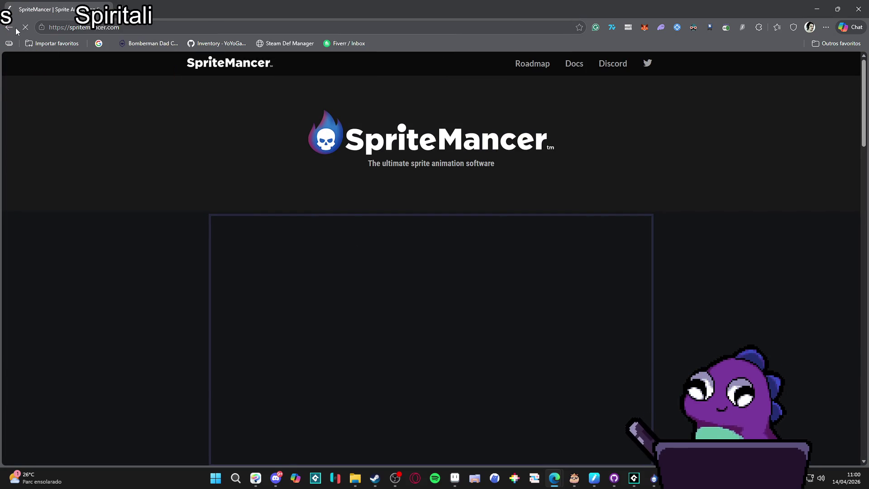
scroll(179, 145, "down", 5)
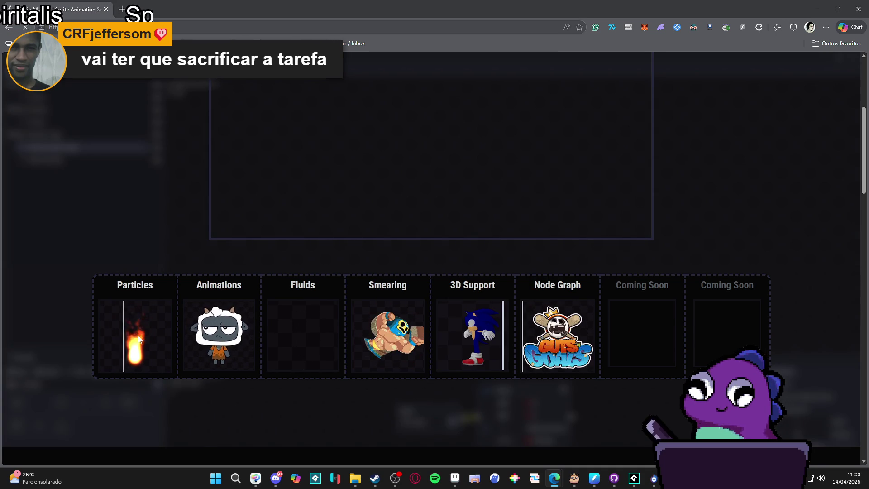
scroll(152, 328, "up", 2)
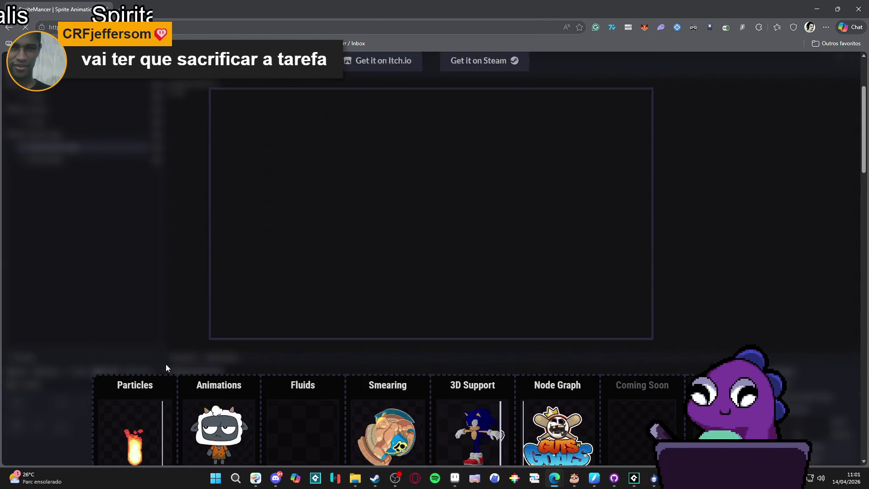
scroll(166, 369, "down", 3)
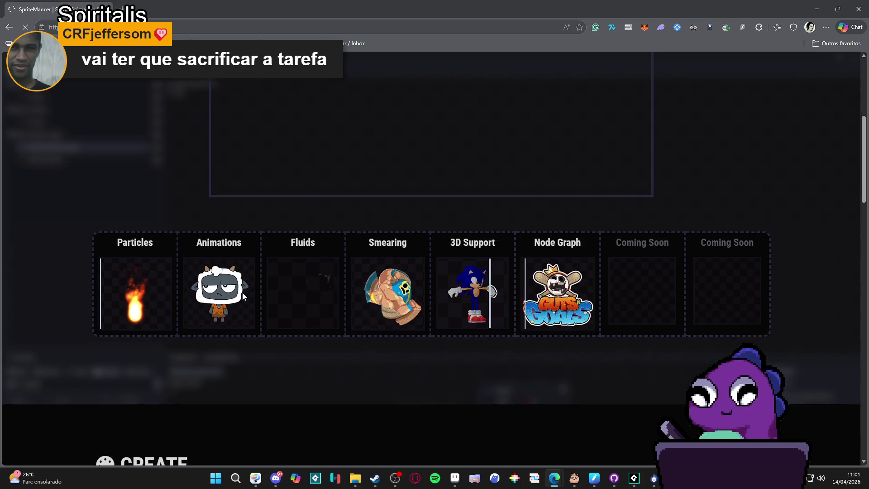
scroll(240, 297, "down", 3)
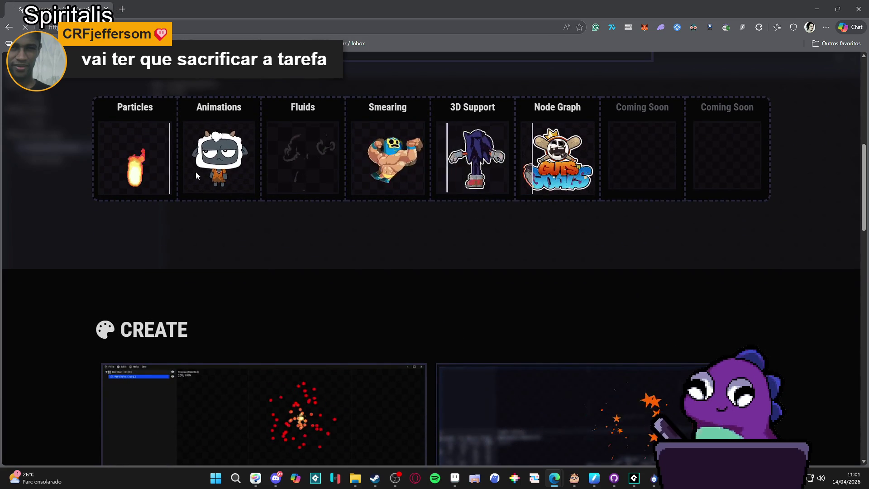
scroll(197, 170, "down", 9)
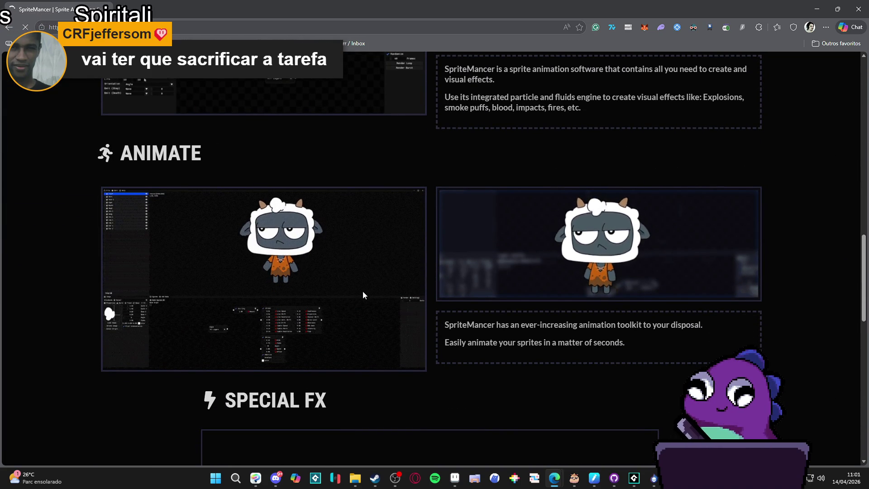
scroll(305, 311, "down", 5)
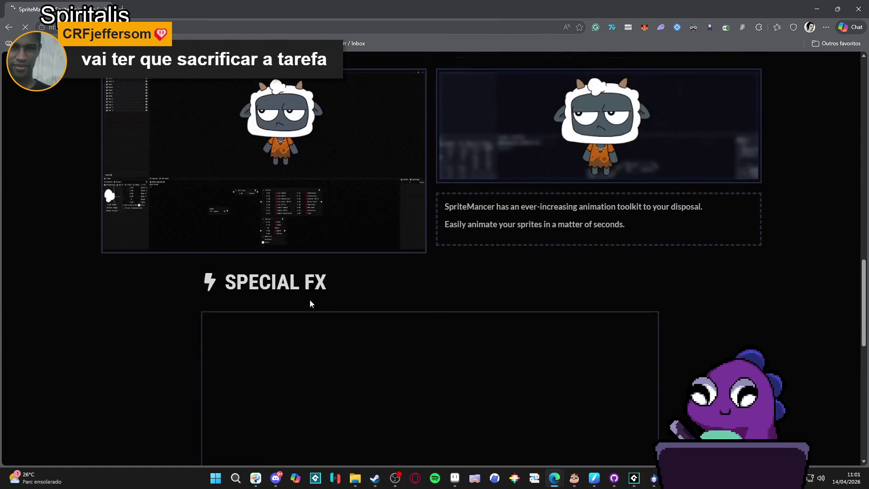
scroll(313, 295, "up", 5)
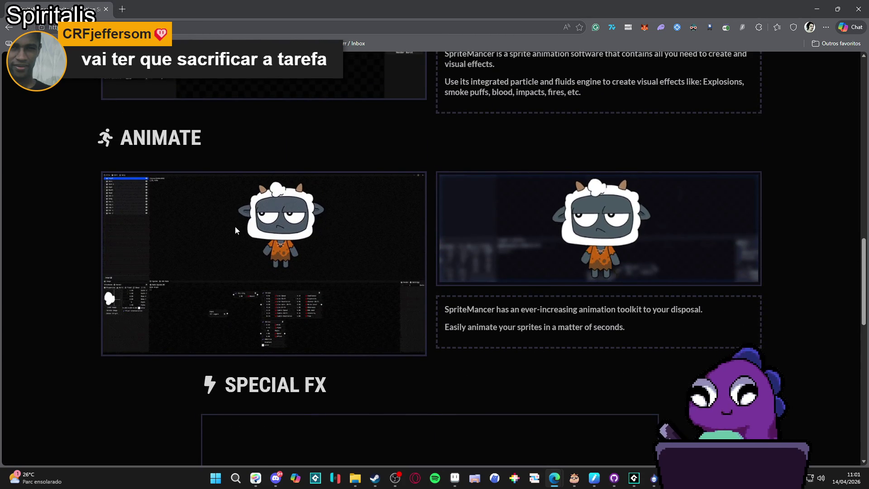
scroll(266, 266, "down", 5)
scroll(273, 267, "down", 6)
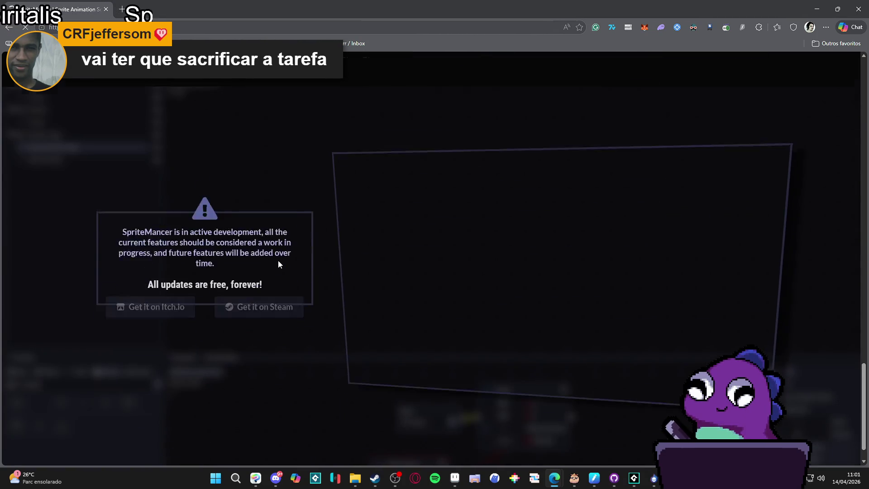
Finish reviewing the homepage, then open the SpriteMancer documentation on Getting Started
scroll(285, 257, "up", 4)
scroll(288, 256, "up", 15)
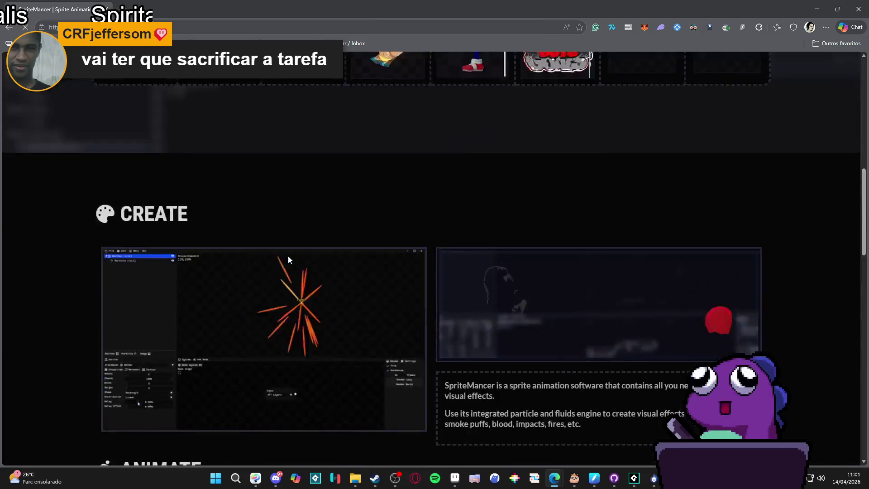
scroll(288, 256, "down", 5)
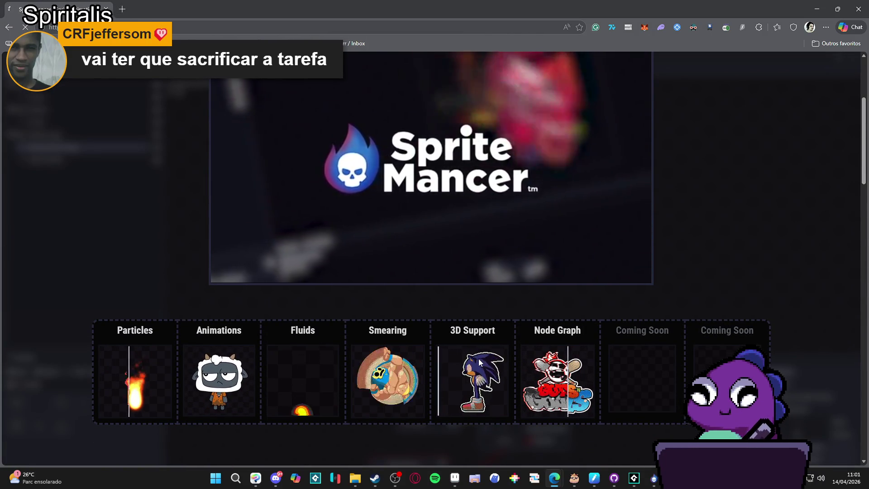
scroll(478, 359, "up", 4)
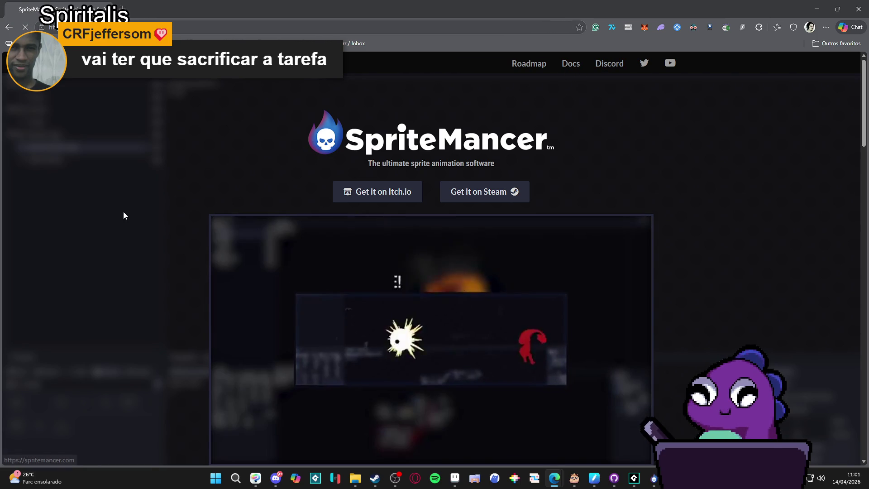
scroll(218, 149, "down", 10)
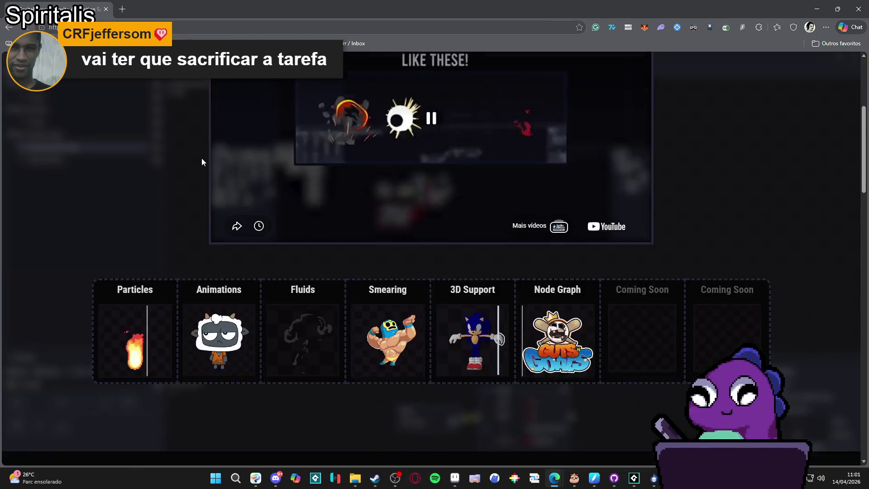
scroll(202, 161, "down", 15)
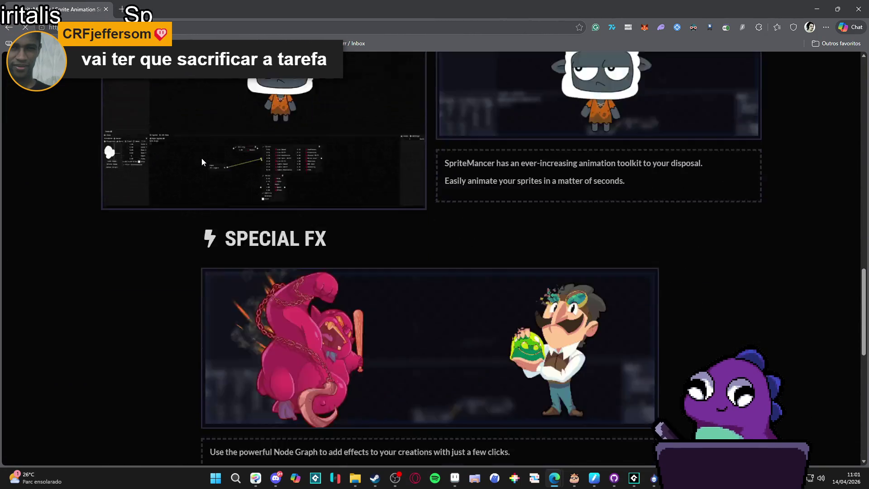
scroll(202, 161, "down", 1)
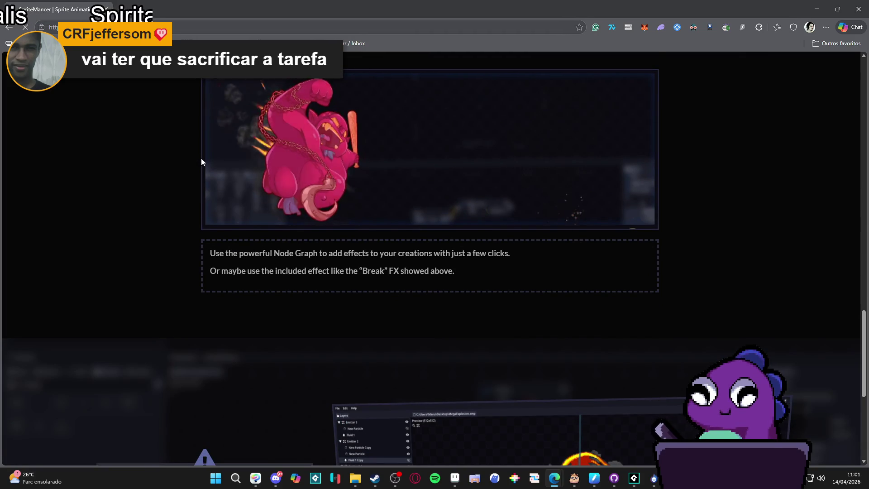
scroll(202, 162, "down", 6)
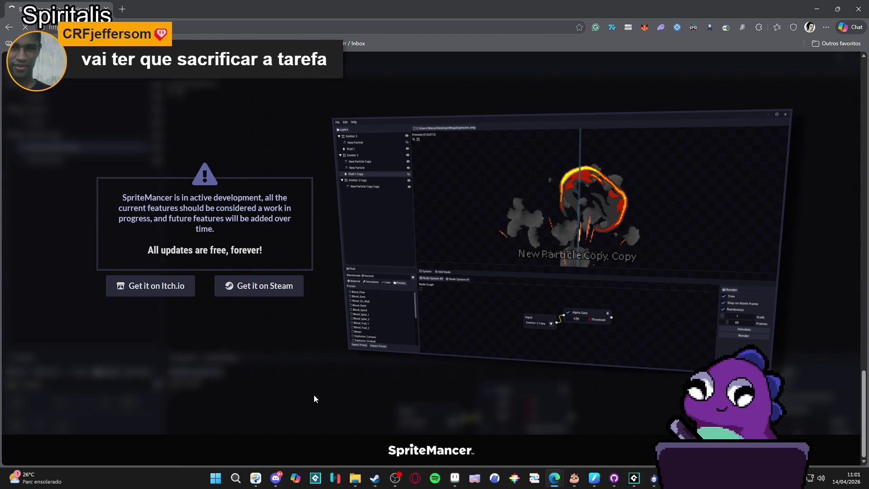
scroll(332, 405, "up", 1)
left_click(343, 59)
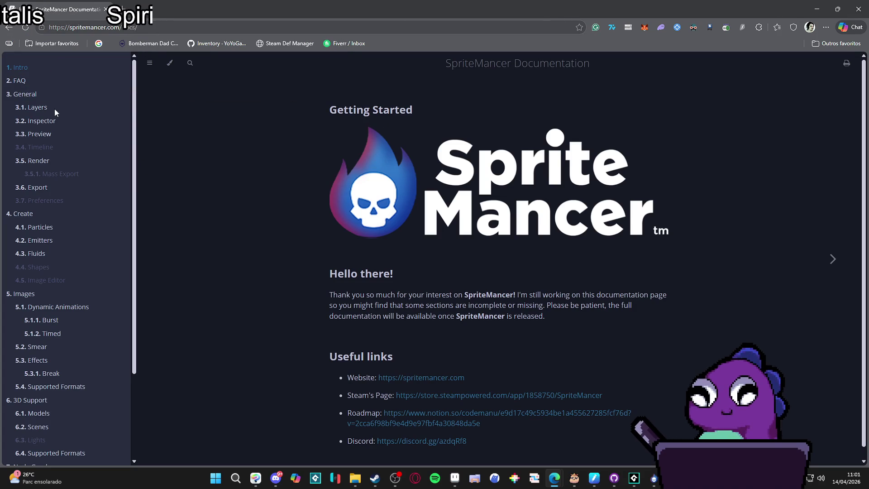
Open the docs' 4.1 Particles page and read down through its sections
scroll(60, 213, "down", 2)
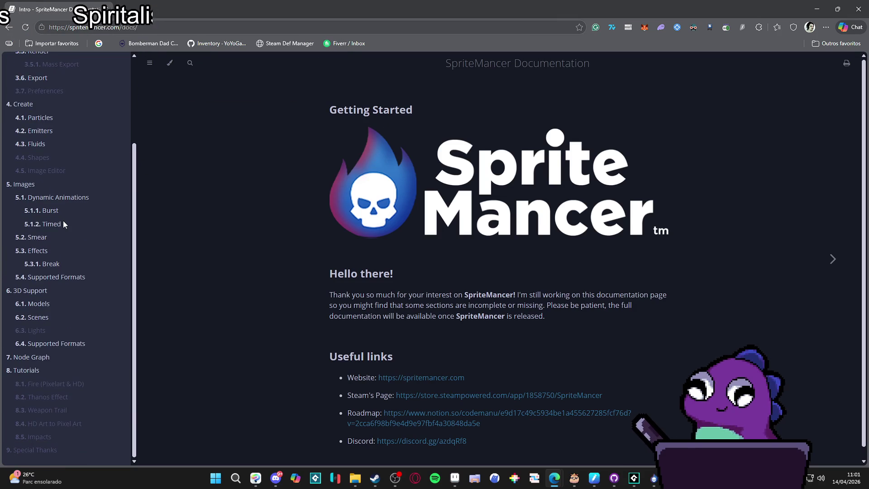
scroll(79, 280, "down", 1)
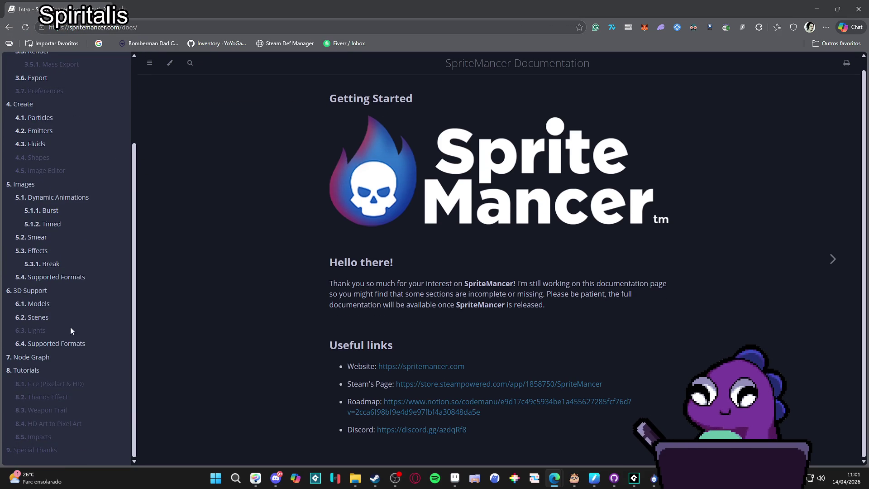
scroll(49, 316, "up", 2)
left_click(38, 226)
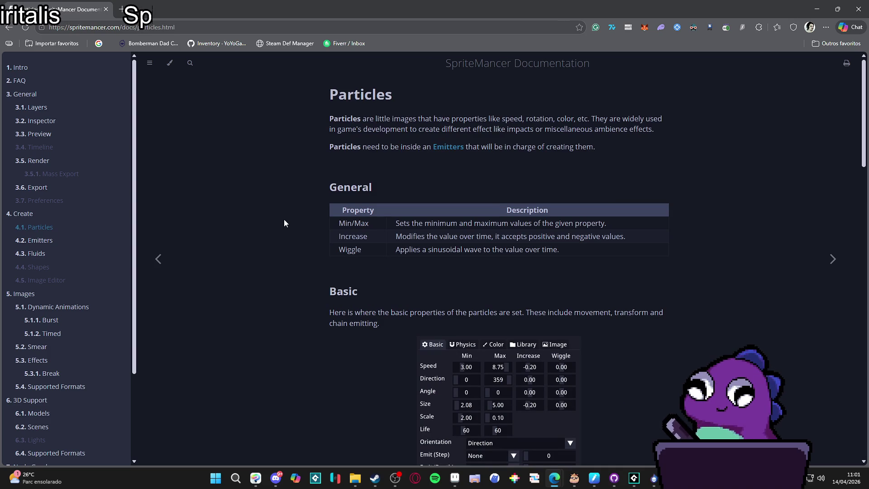
scroll(293, 225, "down", 14)
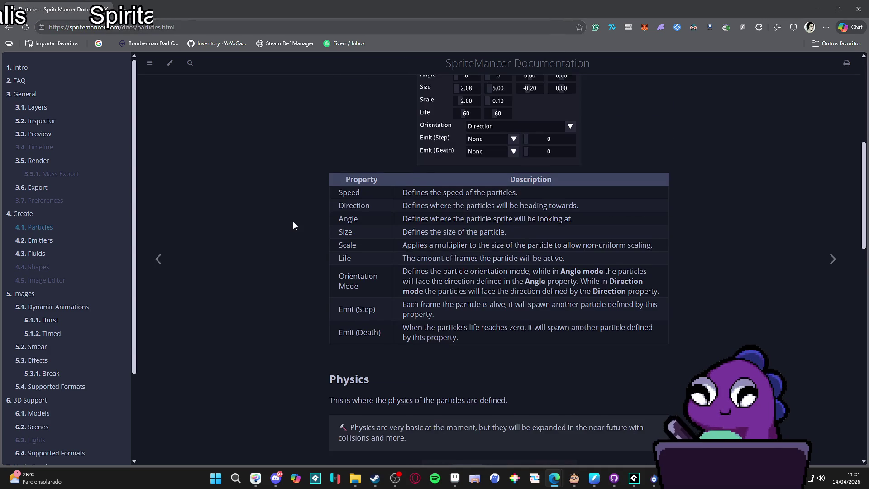
scroll(294, 225, "down", 1)
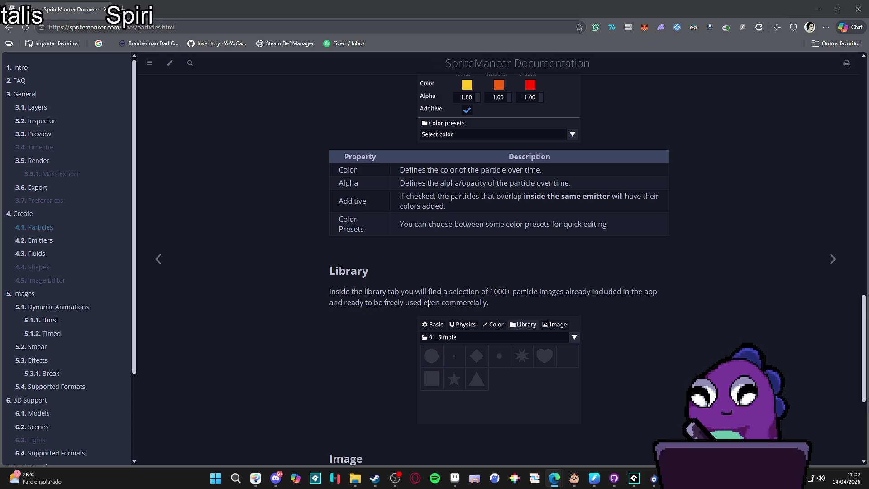
scroll(351, 289, "down", 2)
scroll(356, 281, "down", 3)
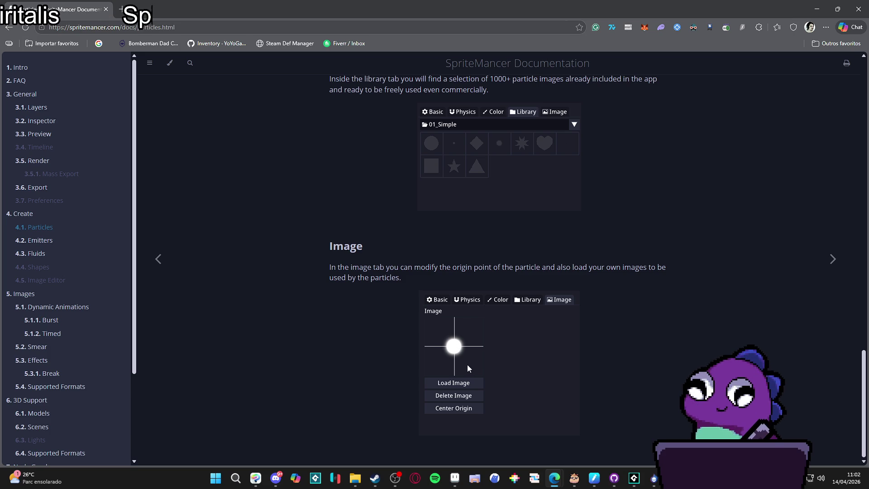
Scroll back up the Particles page, then close the browser to return to the SpriteMancer editor
scroll(468, 369, "up", 3)
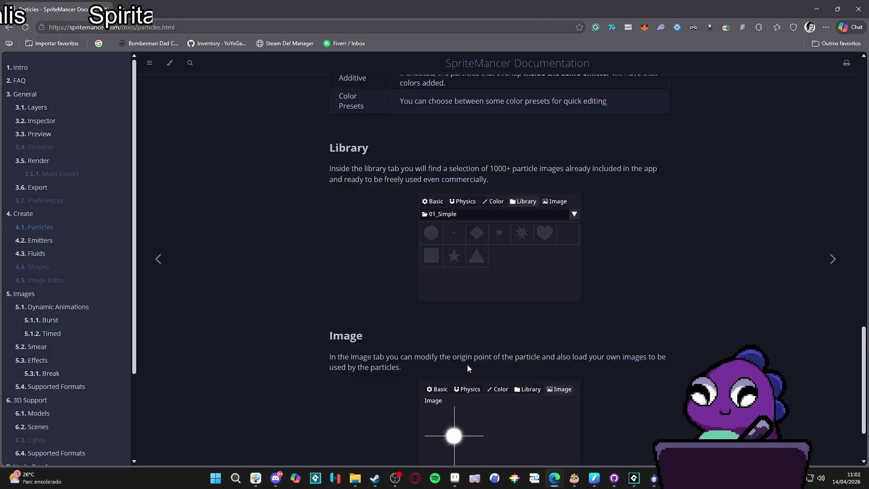
scroll(468, 363, "up", 5)
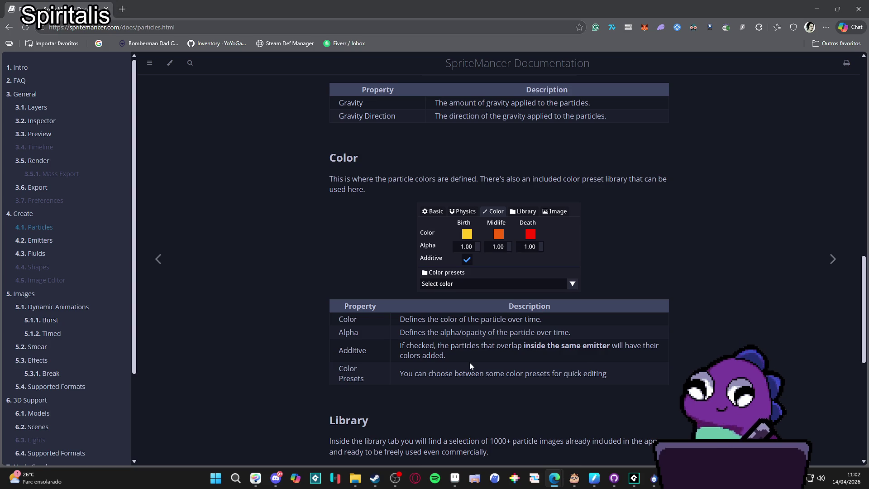
scroll(469, 364, "up", 5)
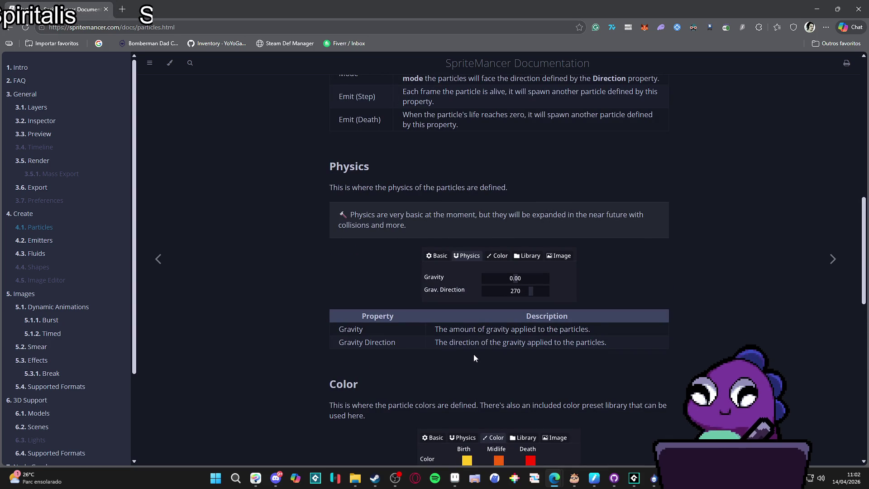
scroll(474, 355, "up", 10)
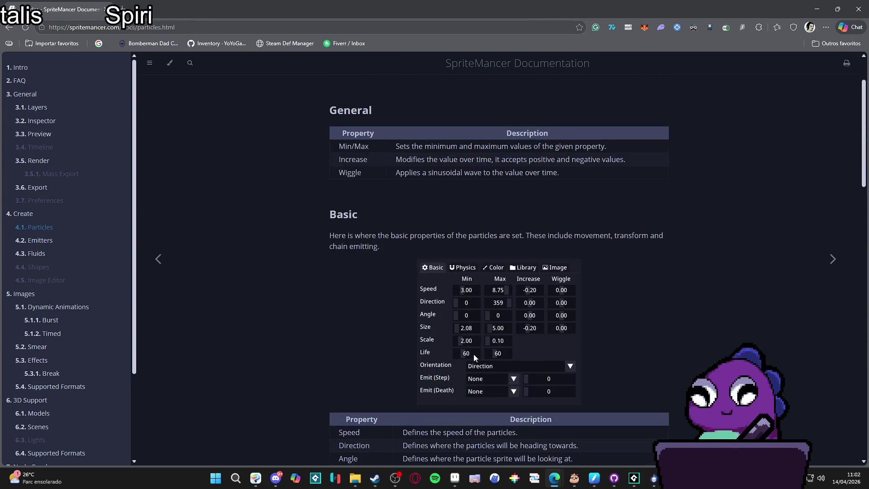
scroll(473, 354, "up", 2)
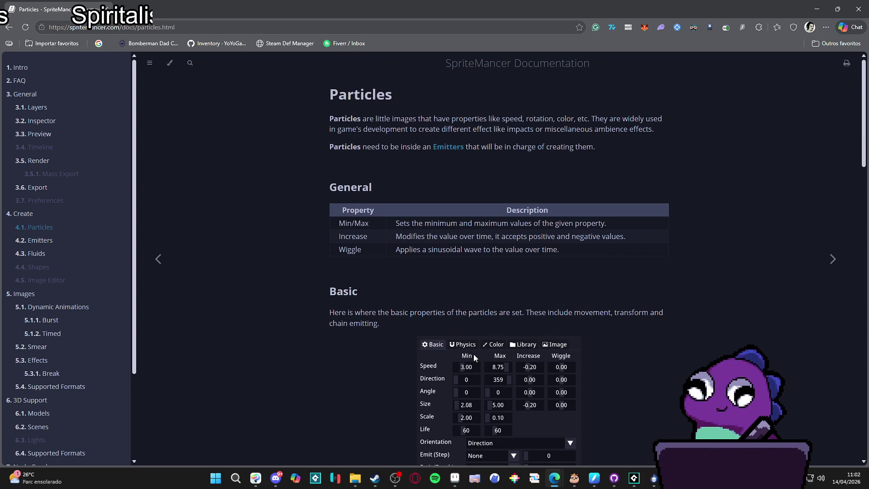
scroll(476, 349, "down", 4)
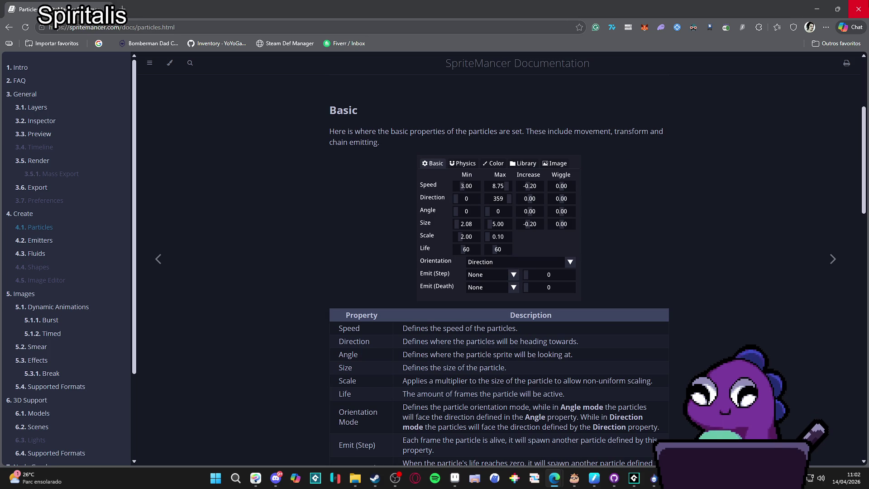
left_click(859, 9)
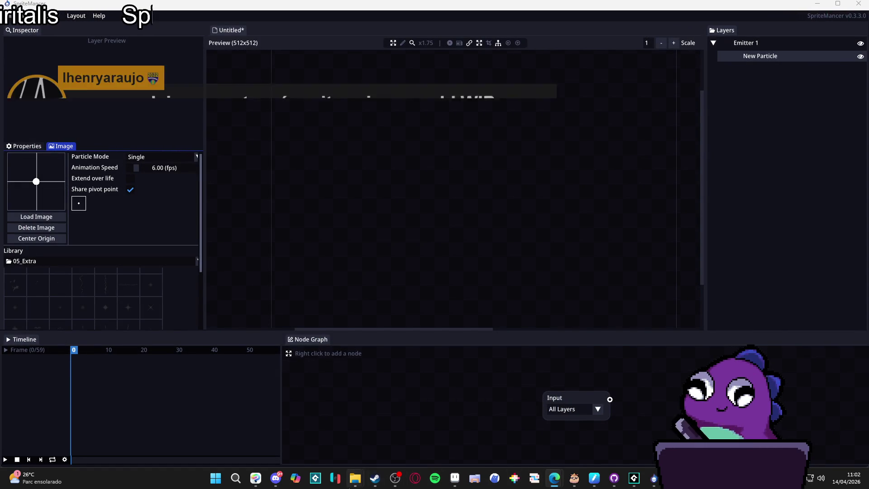
mouse_move(554, 477)
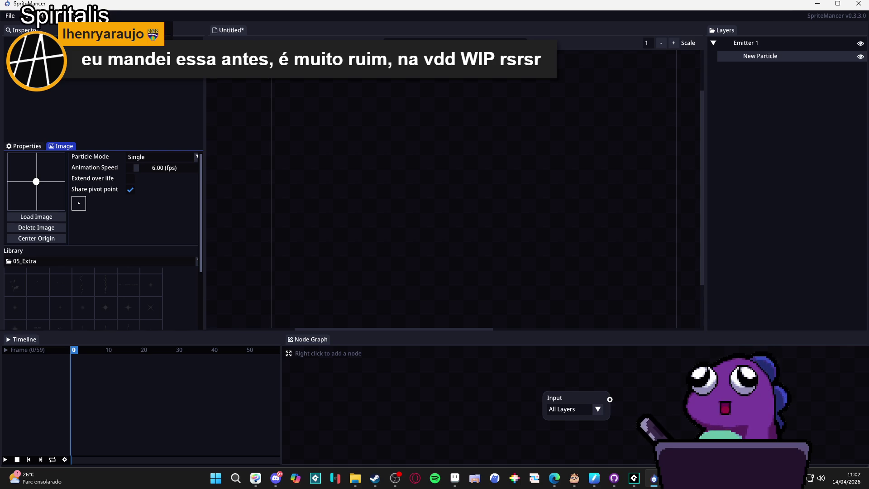
left_click(99, 16)
left_click(103, 26)
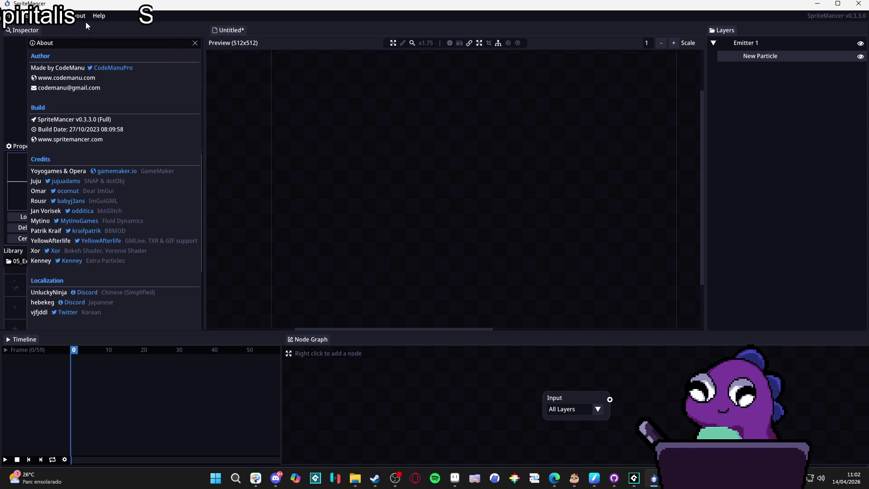
left_click(100, 15)
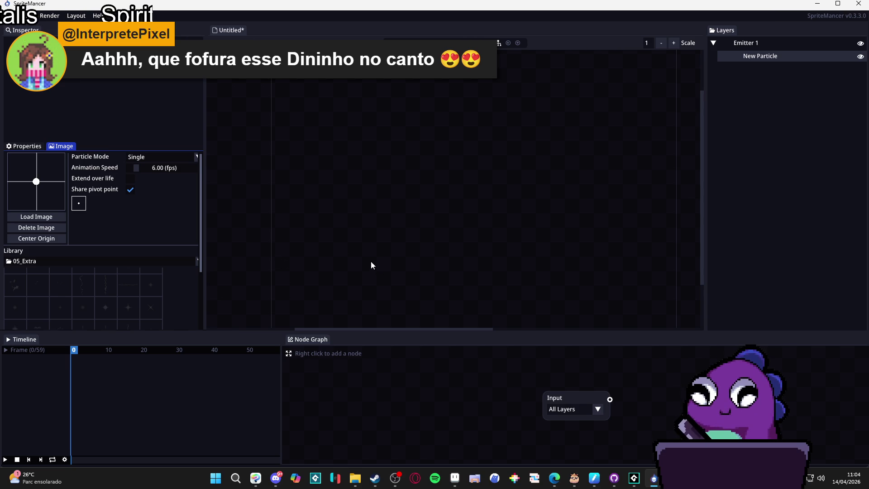
Switch to Steam's SpriteMancer library page from the taskbar
left_click(375, 478)
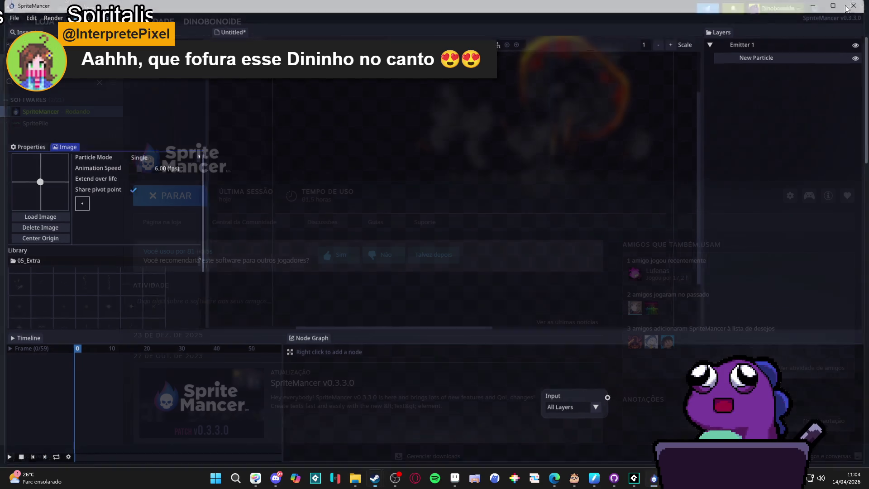
Clear the Steam library filter and launch Pixel Composer from the software list
left_click(99, 83)
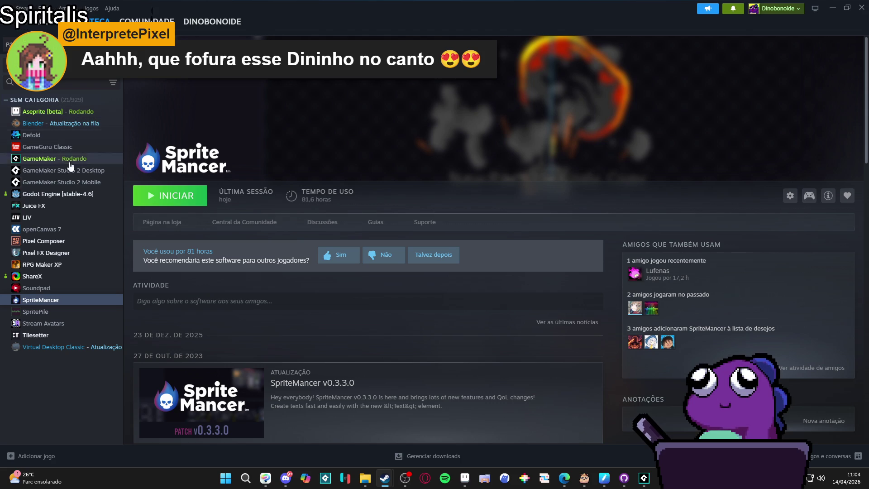
double_click(68, 240)
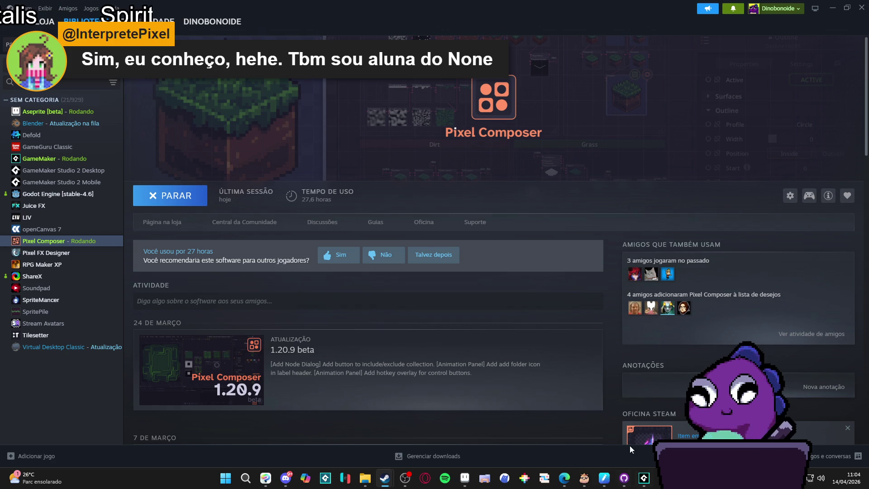
scroll(455, 376, "down", 3)
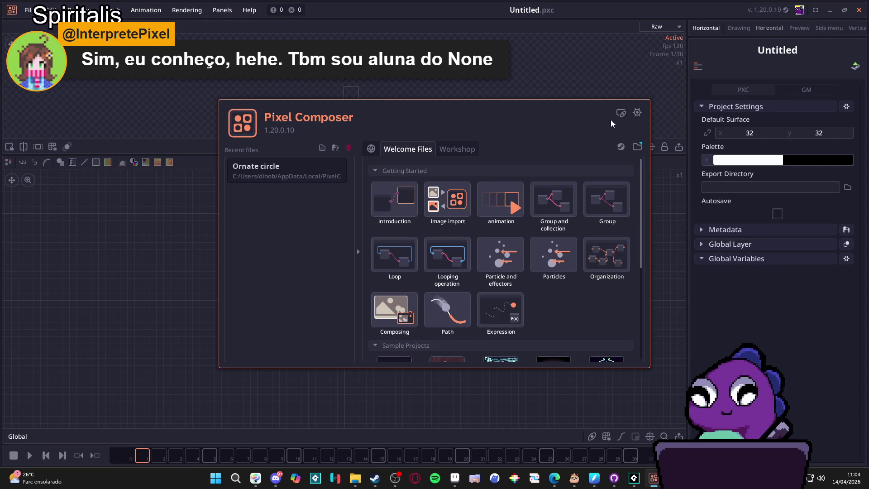
Close the welcome screen, enlarge the timeline and preview panels, and import the combat-experience image
key("Escape")
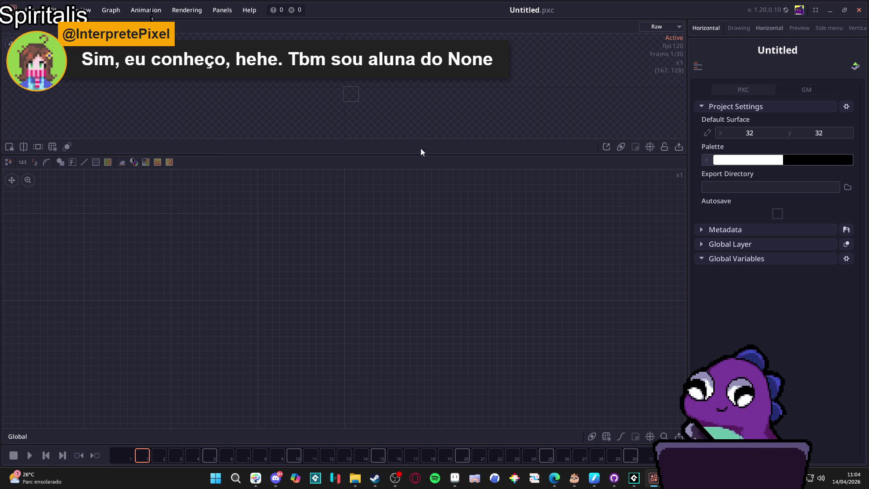
mouse_move(321, 444)
left_mouse_down()
mouse_move(313, 346)
mouse_move(317, 354)
left_mouse_up()
left_click_drag(384, 158, 371, 233)
scroll(339, 120, "up", 3)
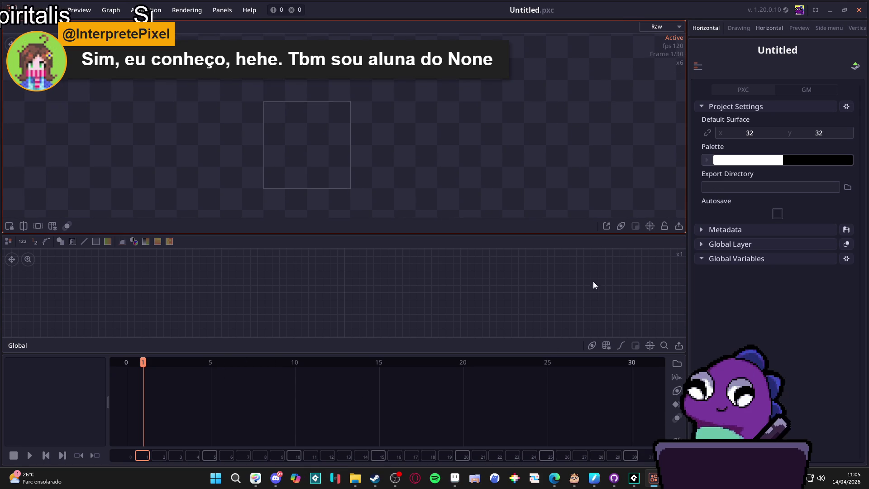
mouse_move(355, 478)
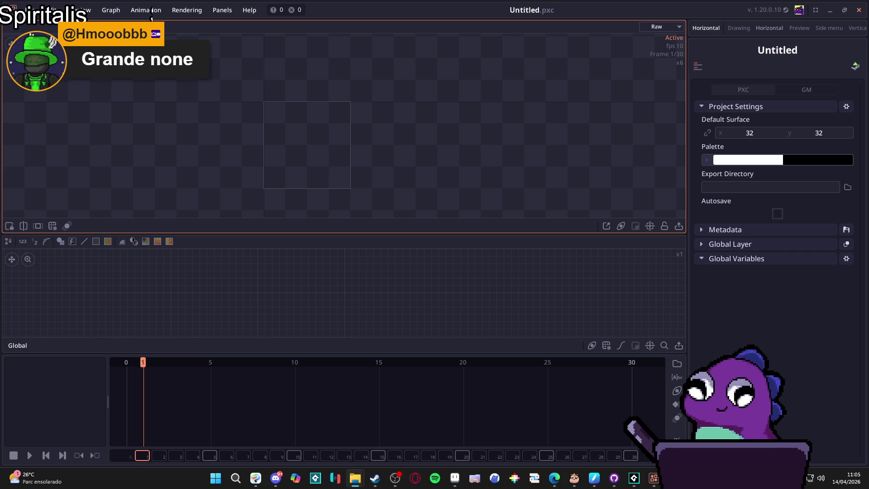
left_click_drag(312, 313, 312, 319)
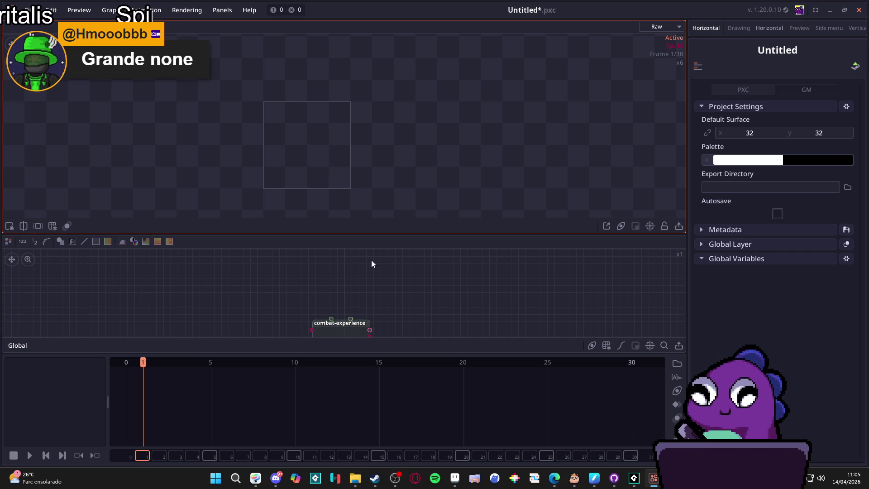
Go to frame 6, select the combat-experience node, and briefly play and pause the animation
left_click(235, 379)
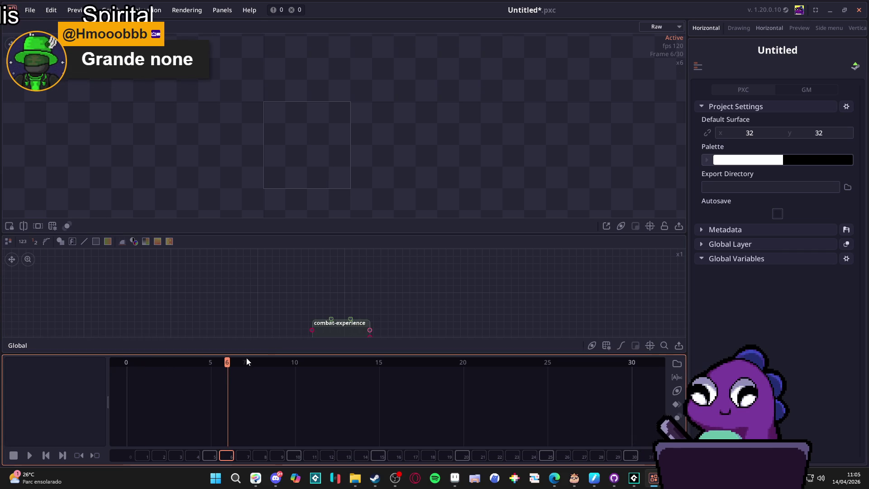
scroll(317, 290, "up", 2)
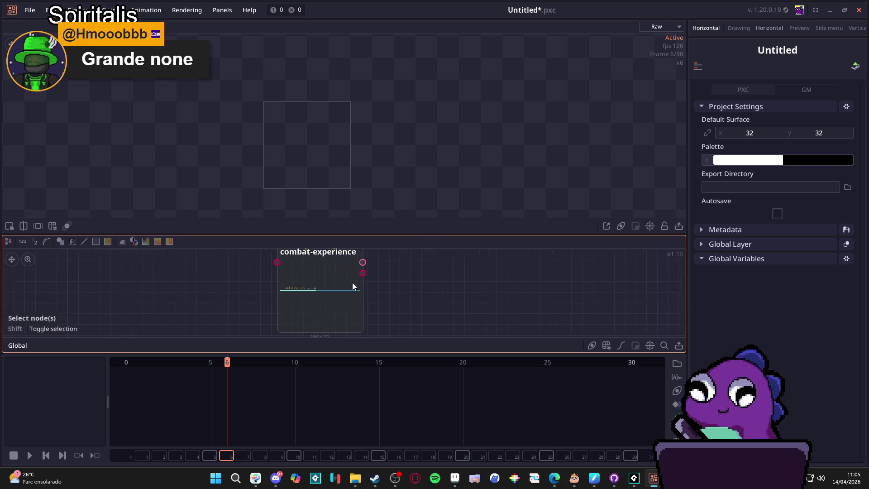
left_click_drag(419, 235, 413, 220)
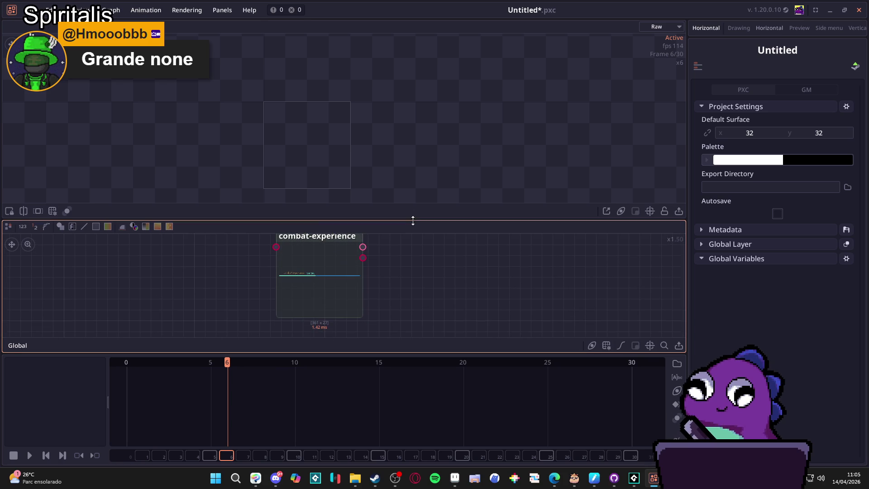
left_click(337, 282)
left_click(142, 364)
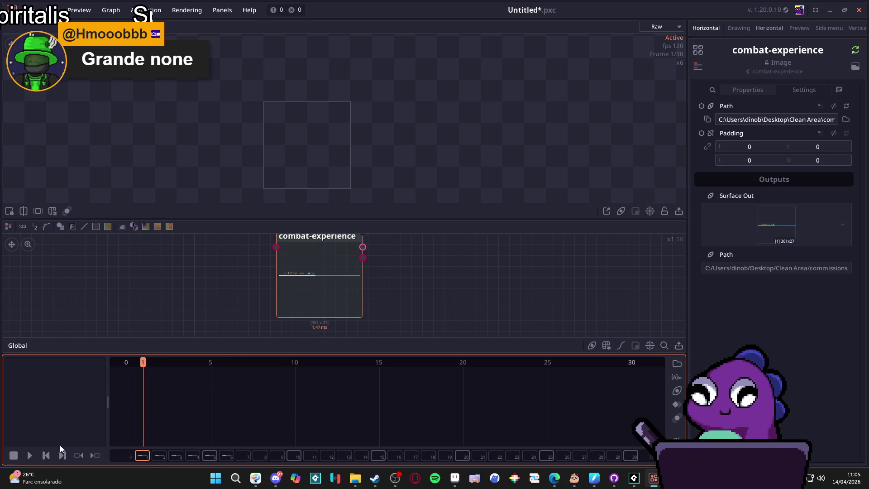
left_click(30, 456)
left_click(30, 455)
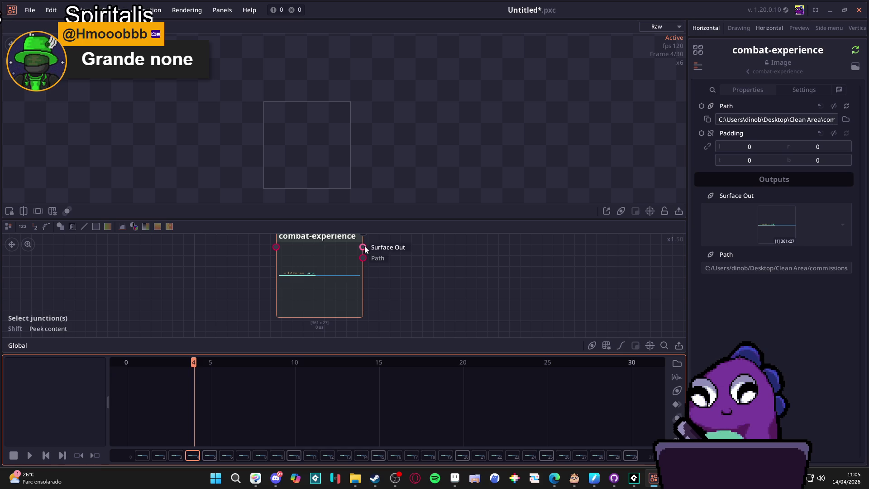
Wire combat-experience into a new Project Output node placed to its right, then stop playback
left_click_drag(363, 247, 443, 254)
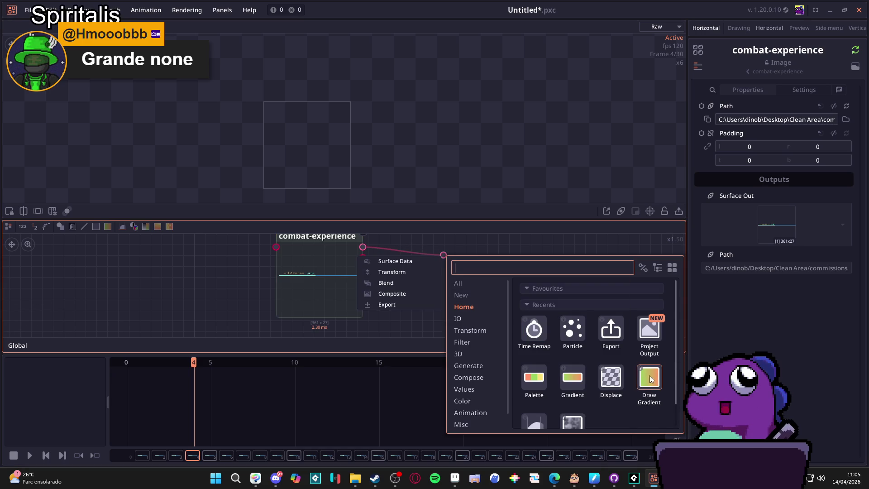
left_click(649, 330)
left_click_drag(494, 343, 539, 275)
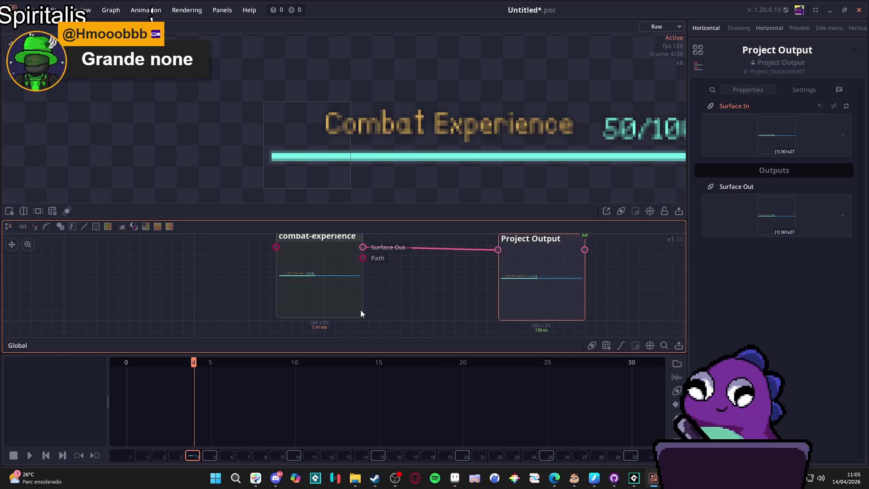
scroll(344, 276, "down", 1)
left_click_drag(386, 220, 384, 208)
scroll(341, 290, "down", 2)
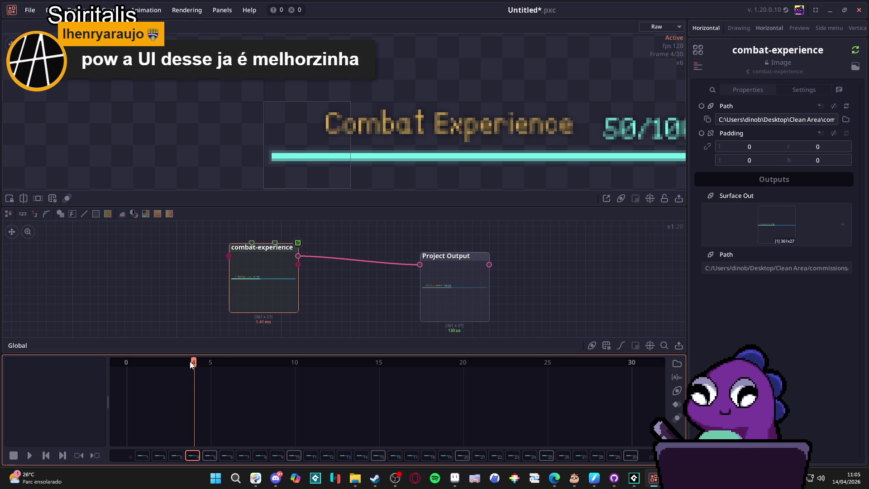
left_click(247, 382)
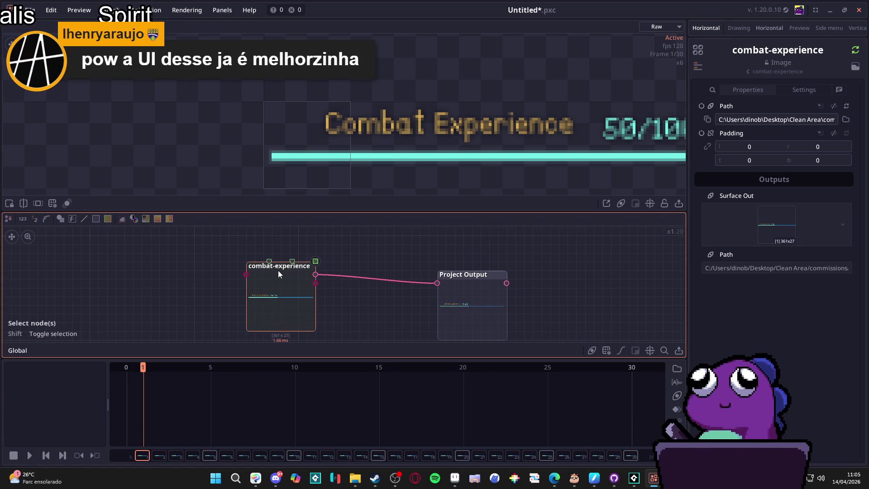
left_click(246, 273)
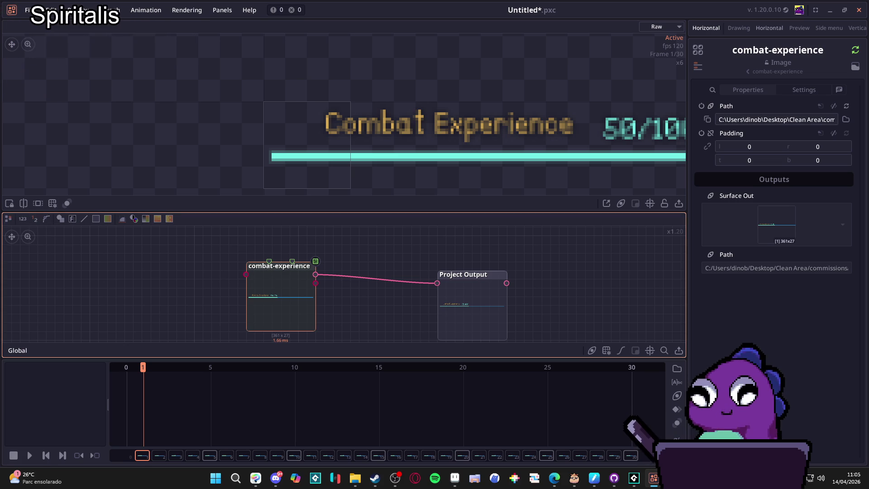
Import spr_spoil_bar_bright as a 298×8 image node, move it left, and search nodes for 'mix'
left_click_drag(257, 234, 285, 236)
mouse_move(350, 292)
left_mouse_down()
mouse_move(314, 227)
mouse_move(356, 317)
left_mouse_up()
scroll(351, 249, "down", 3)
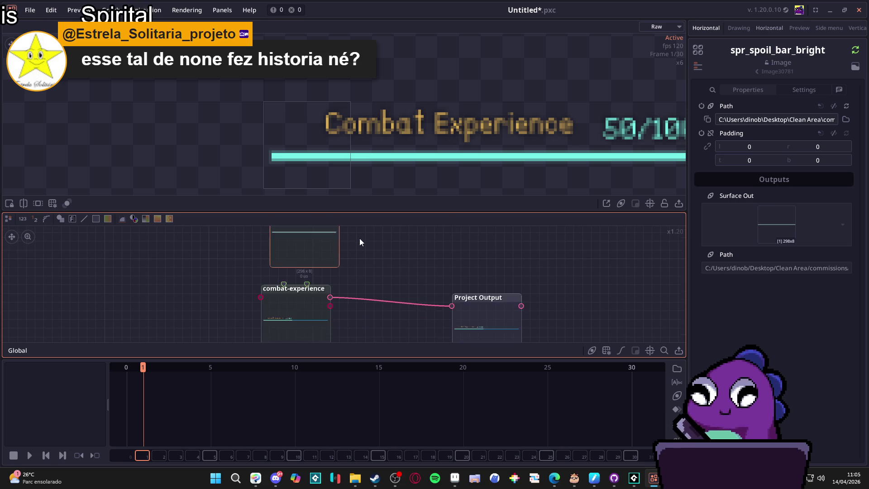
scroll(353, 272, "up", 1)
scroll(344, 289, "up", 1)
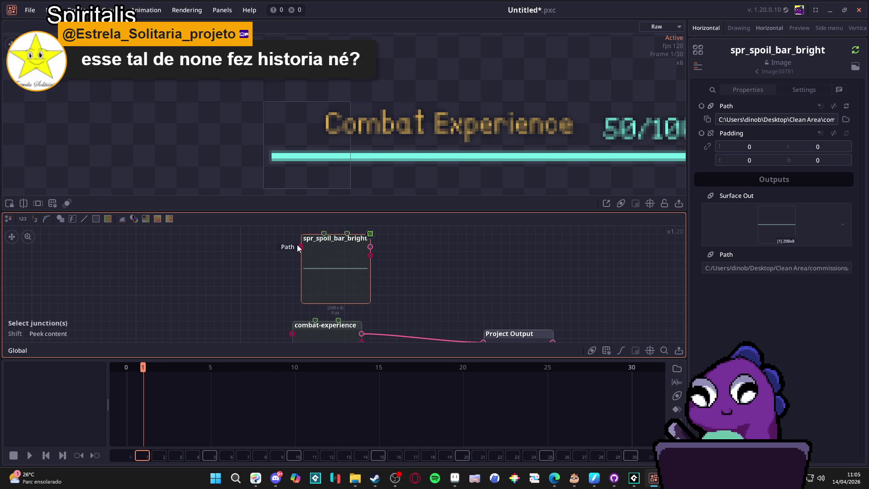
left_click_drag(357, 243, 236, 243)
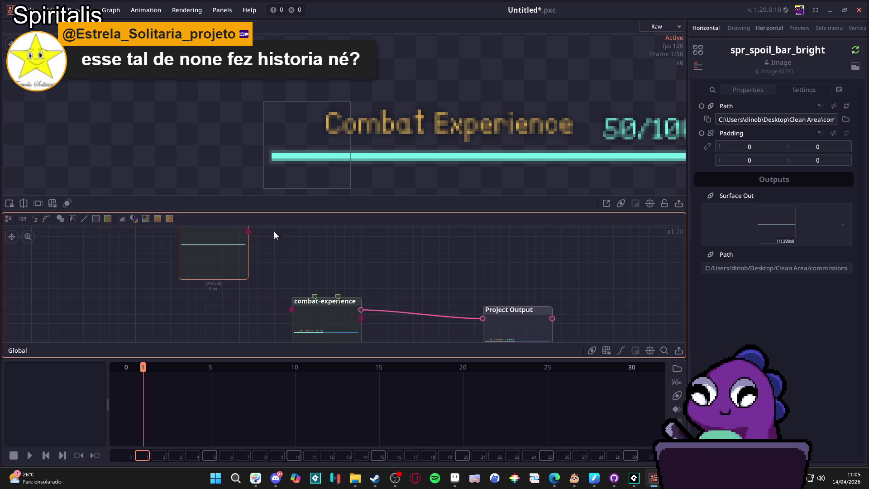
mouse_move(256, 247)
left_mouse_down()
mouse_move(289, 326)
mouse_move(355, 319)
left_mouse_up()
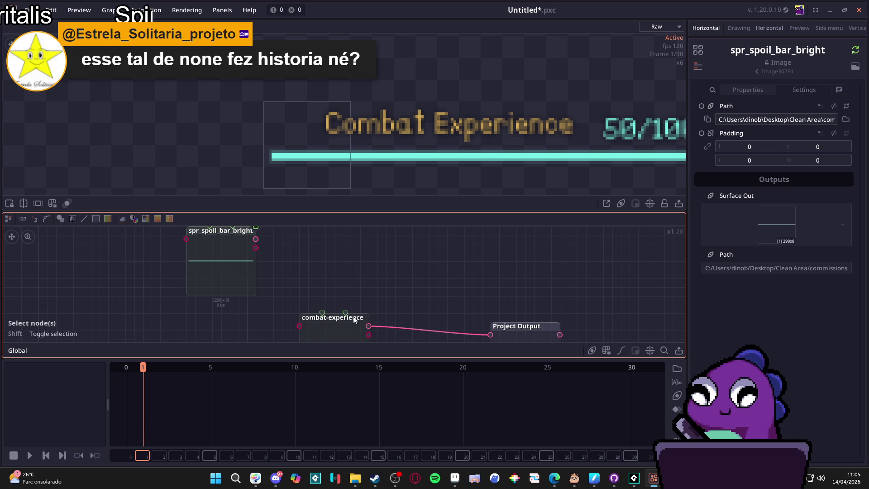
right_click(308, 264)
type("mix")
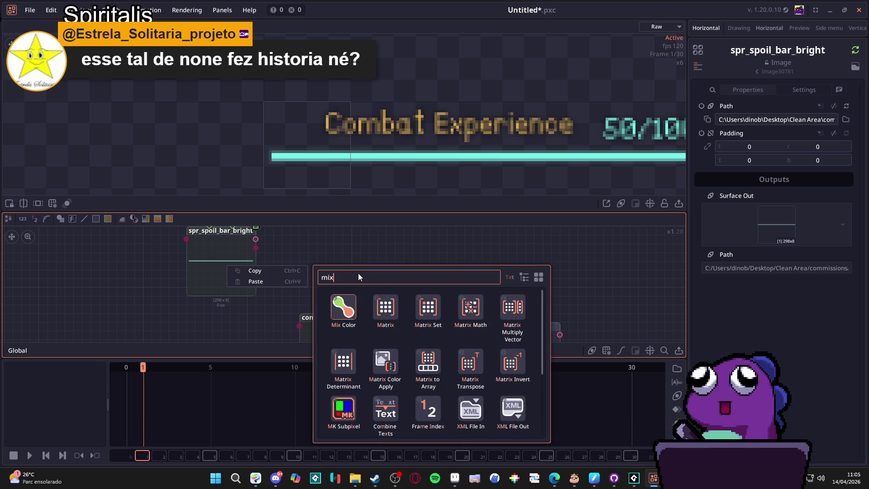
Add a Mix Color node, try wiring it toward combat-experience, then delete it again
left_click(344, 306)
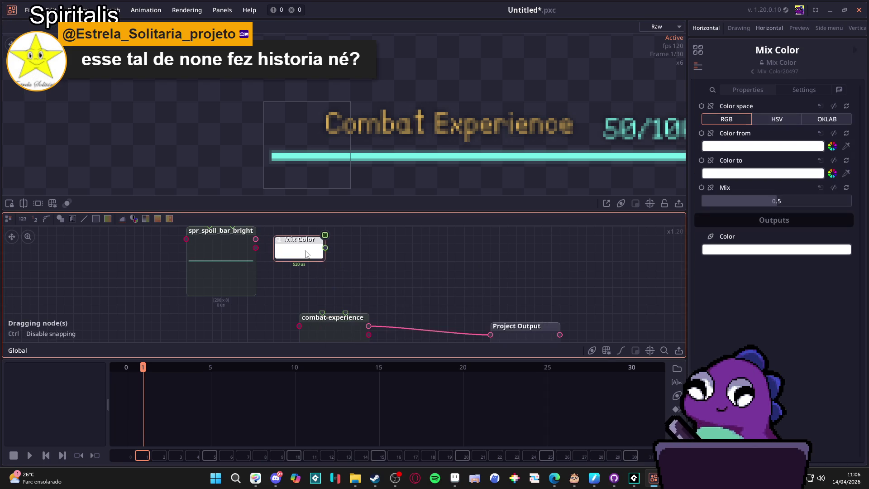
left_click_drag(259, 242, 258, 241)
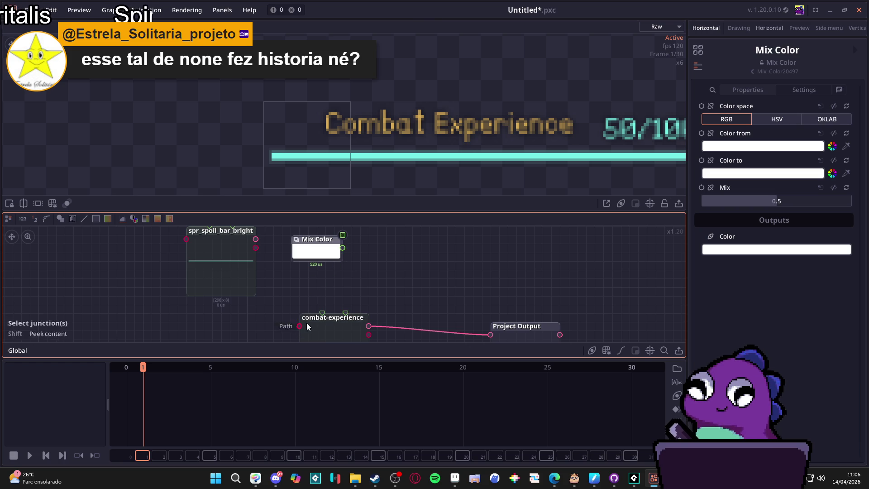
mouse_move(342, 248)
left_mouse_down()
mouse_move(383, 347)
mouse_move(322, 312)
left_mouse_up()
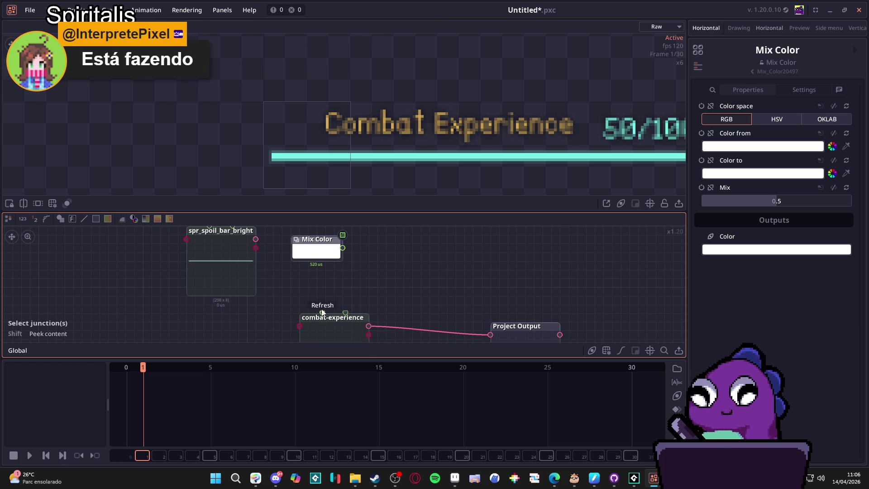
key("Delete")
right_click(322, 245)
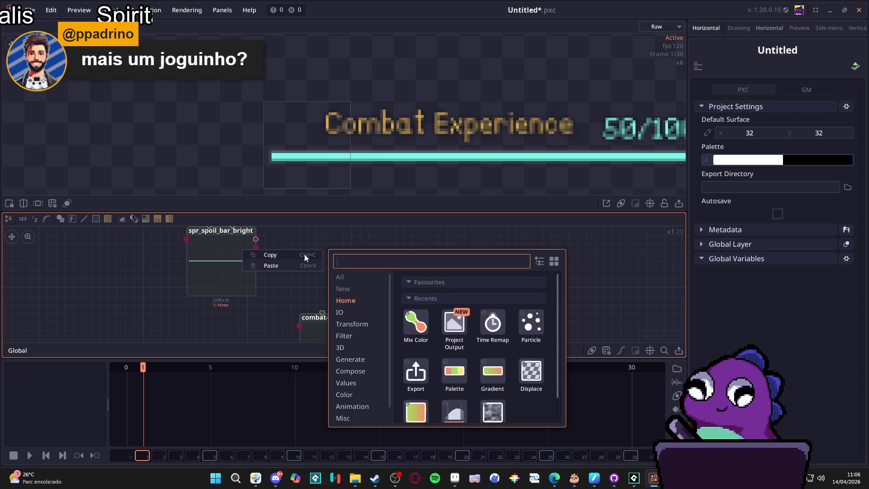
Add a Displace node beside spr_spoil_bar_bright and feed the sprite into its Surface In
scroll(458, 314, "down", 1)
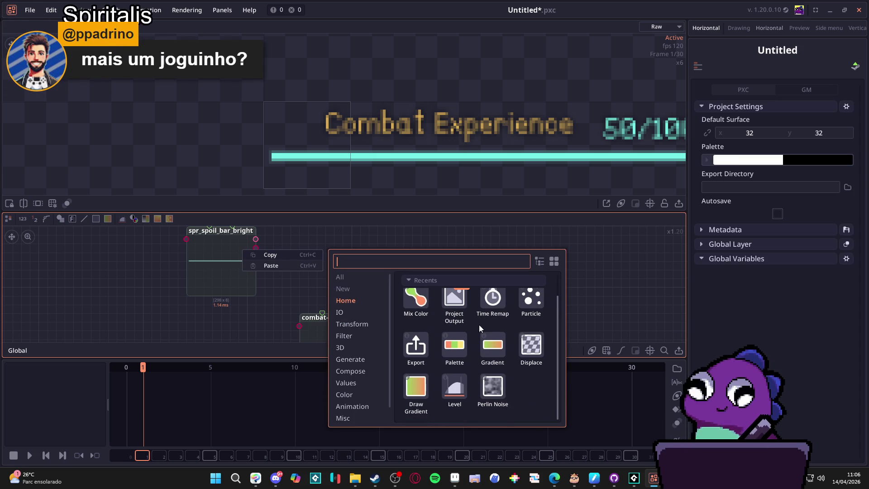
scroll(493, 329, "up", 1)
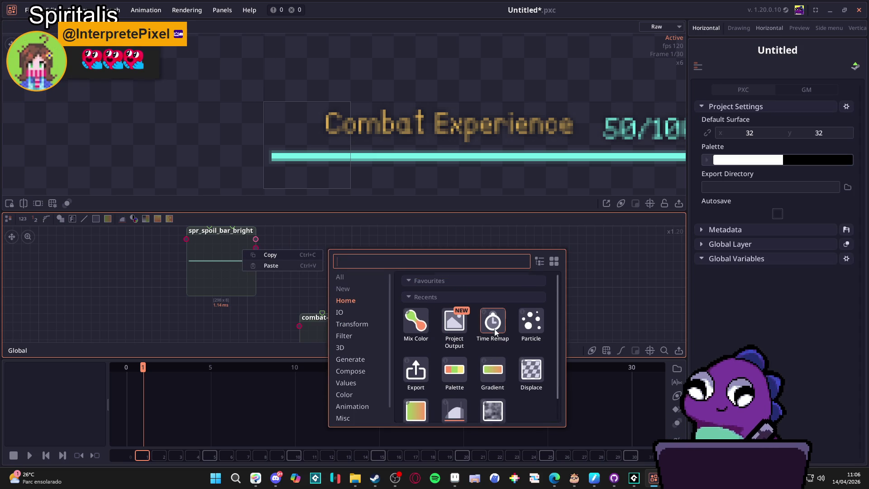
left_click(535, 374)
left_click_drag(335, 270, 311, 254)
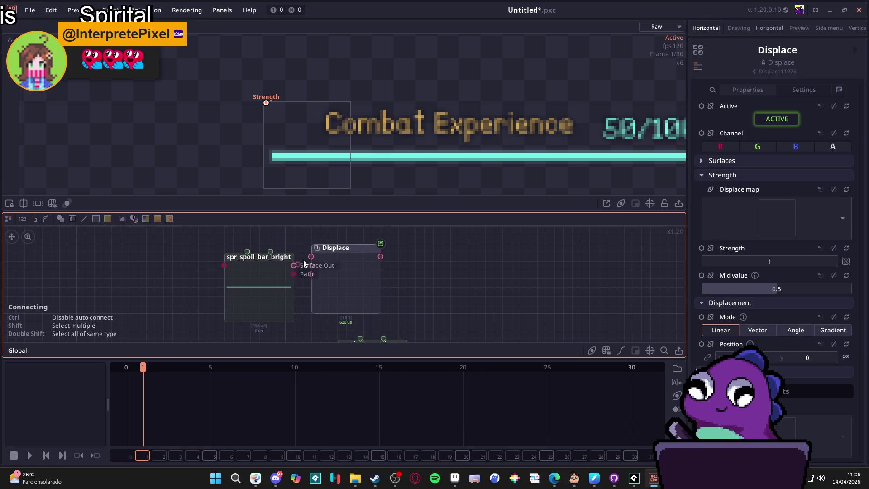
left_click_drag(311, 256, 293, 265)
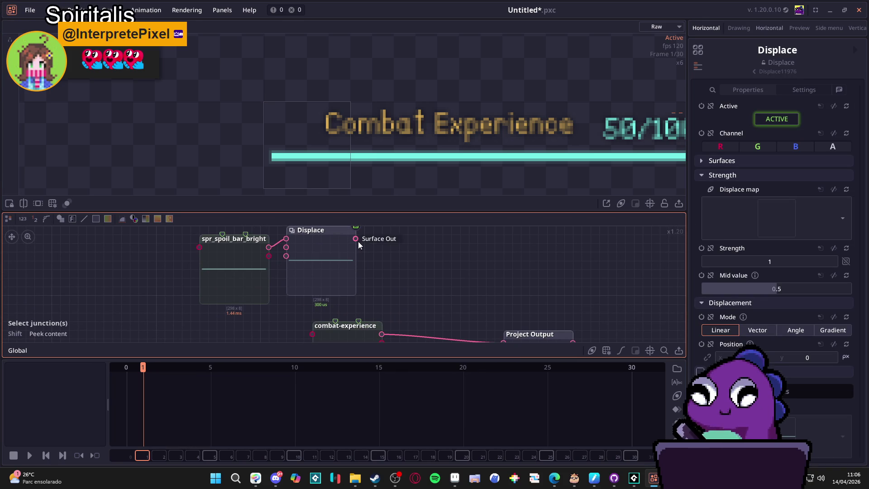
Use combat-experience as Displace's displace map and feed Displace's output into Project Output
left_click_drag(359, 245, 349, 274)
left_click_drag(311, 340, 312, 336)
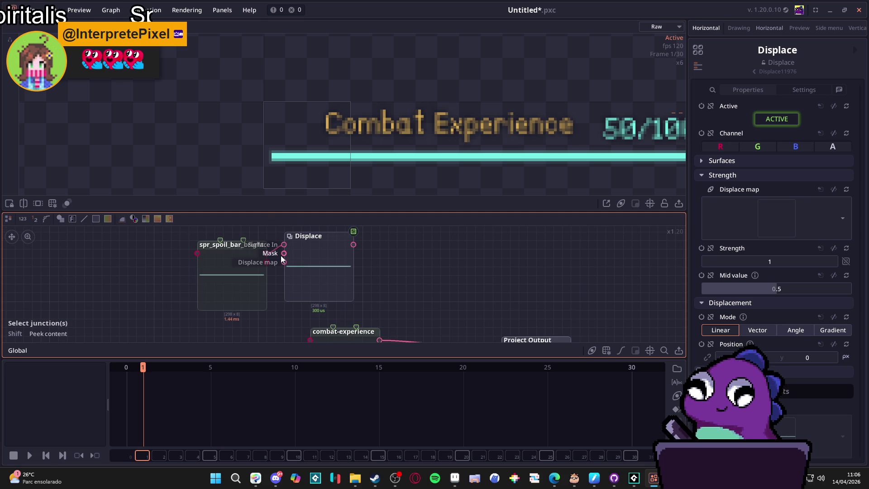
left_click_drag(397, 318, 428, 292)
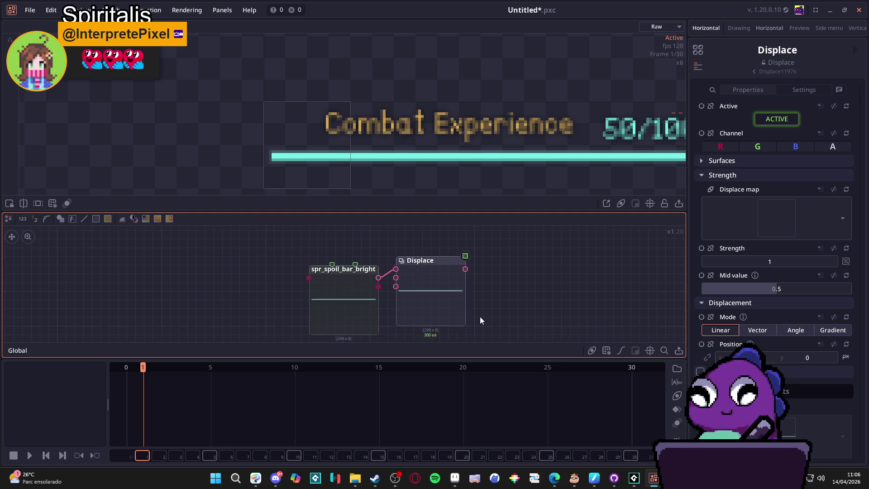
left_click_drag(355, 272, 339, 234)
mouse_move(444, 296)
left_mouse_down()
mouse_move(280, 299)
mouse_move(402, 259)
left_mouse_up()
left_click_drag(505, 273, 439, 281)
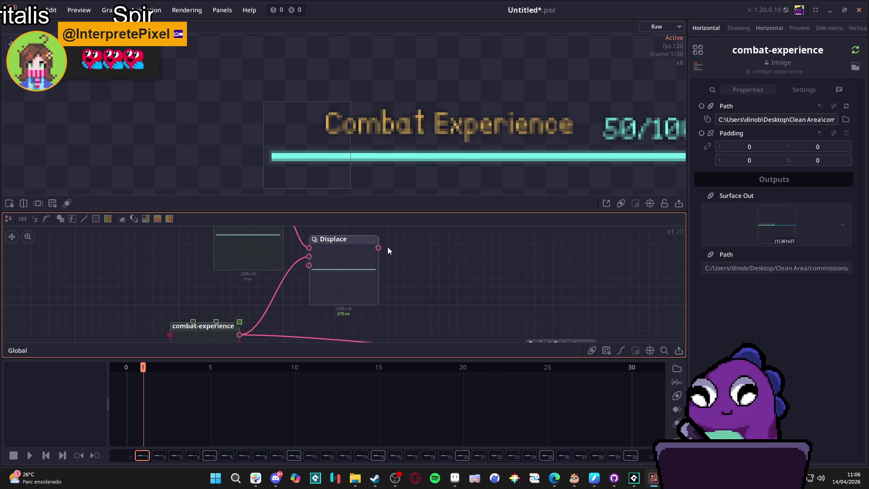
left_click_drag(553, 309, 430, 244)
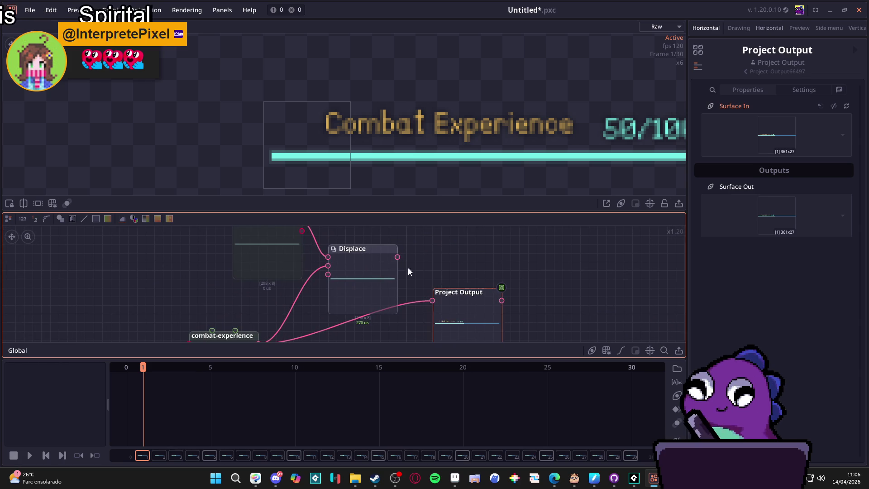
left_click_drag(428, 305, 430, 301)
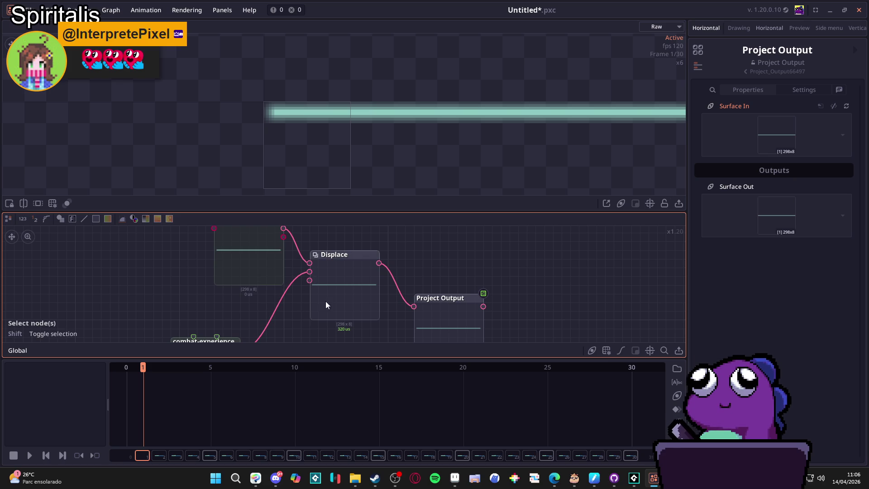
Navigate the graph and select the Displace node to view its settings
scroll(304, 281, "down", 2)
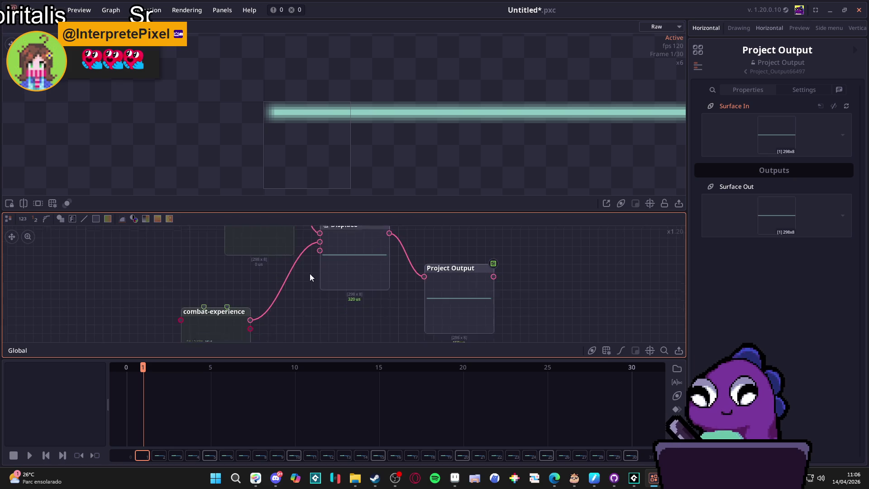
scroll(330, 245, "up", 4)
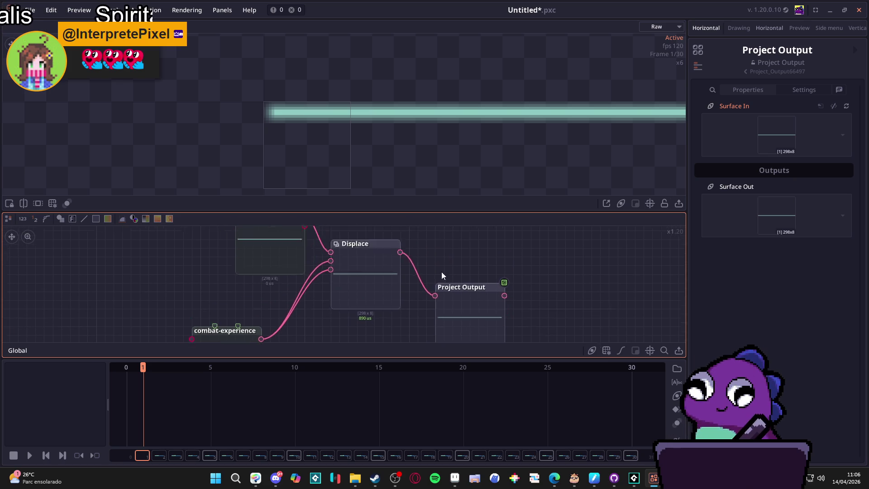
right_click(330, 284)
left_click(494, 260)
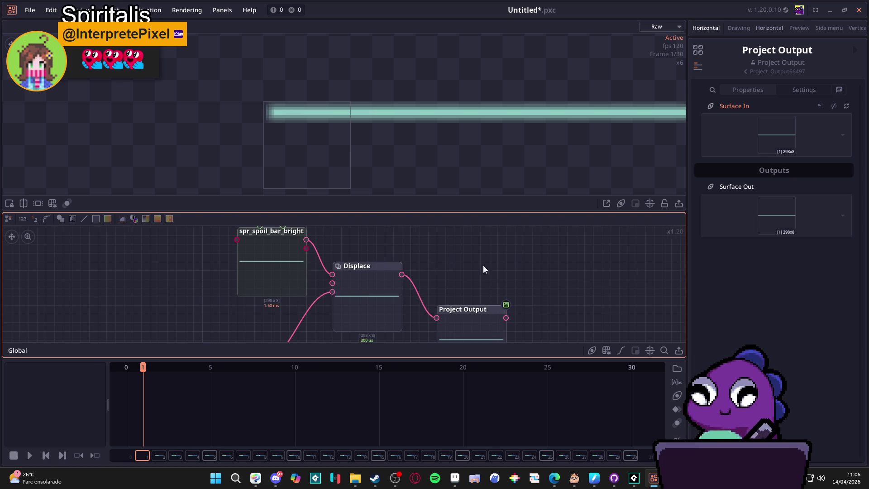
left_click_drag(494, 259, 394, 295)
scroll(402, 161, "down", 1)
scroll(348, 297, "down", 4)
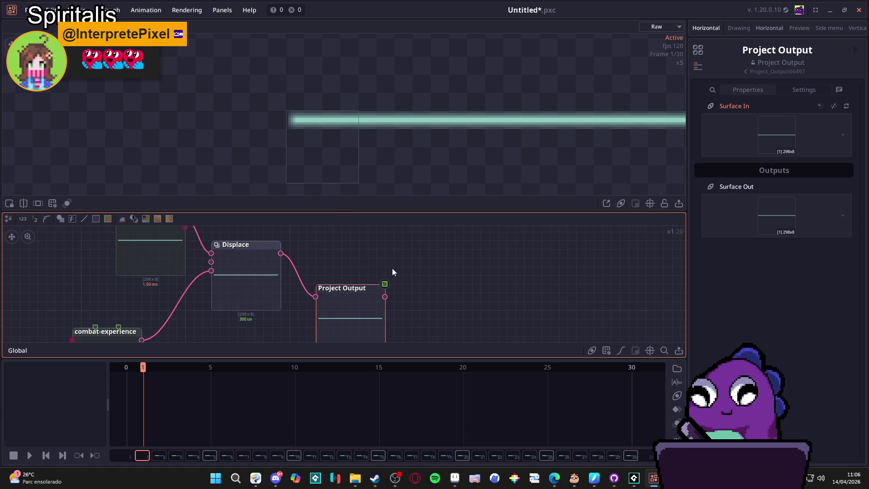
left_click_drag(384, 249, 452, 203)
left_click(346, 268)
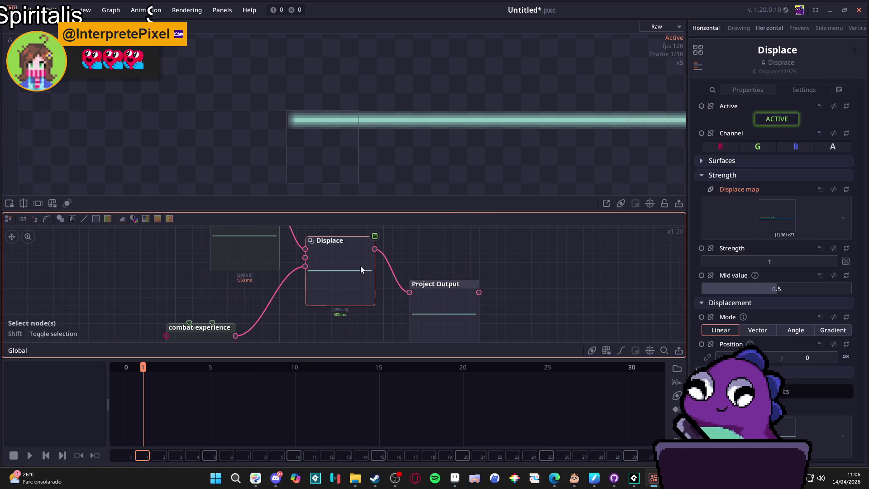
scroll(456, 276, "down", 2)
scroll(456, 278, "down", 2)
left_click_drag(475, 277, 408, 254)
scroll(407, 254, "up", 2)
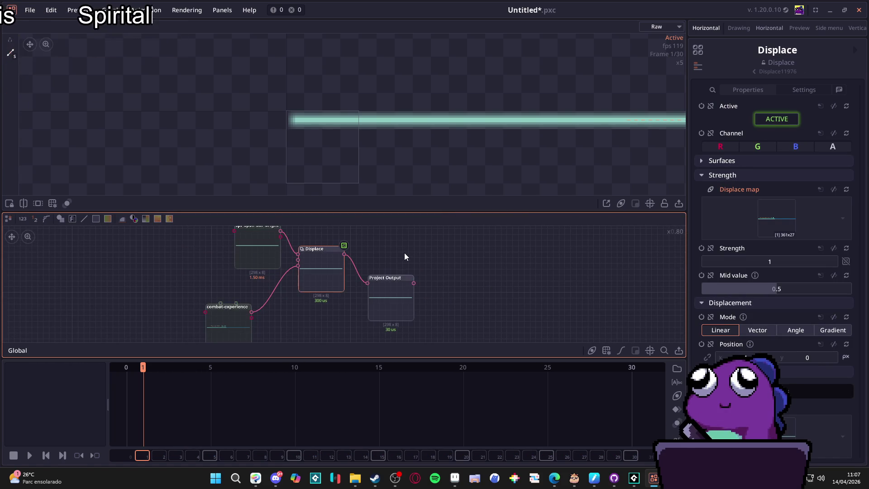
scroll(324, 149, "down", 2)
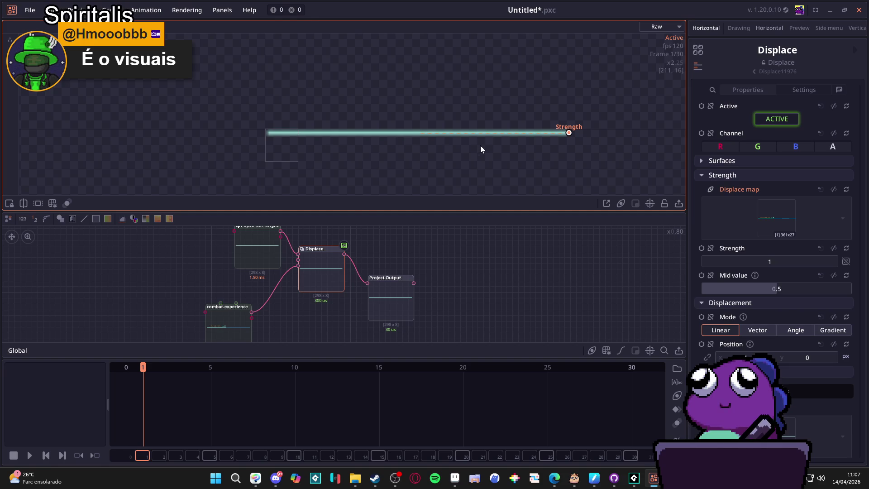
scroll(287, 283, "up", 1)
mouse_move(287, 283)
left_mouse_down()
mouse_move(322, 302)
mouse_move(314, 283)
mouse_move(340, 319)
left_mouse_up()
Line up spr_spoil_bar_bright, Displace and Project Output, then delete the Displace node
left_click_drag(300, 245, 260, 245)
left_click_drag(385, 269, 354, 281)
mouse_move(434, 275)
left_mouse_down()
mouse_move(395, 239)
mouse_move(394, 247)
left_mouse_up()
left_click(329, 249)
key("Delete")
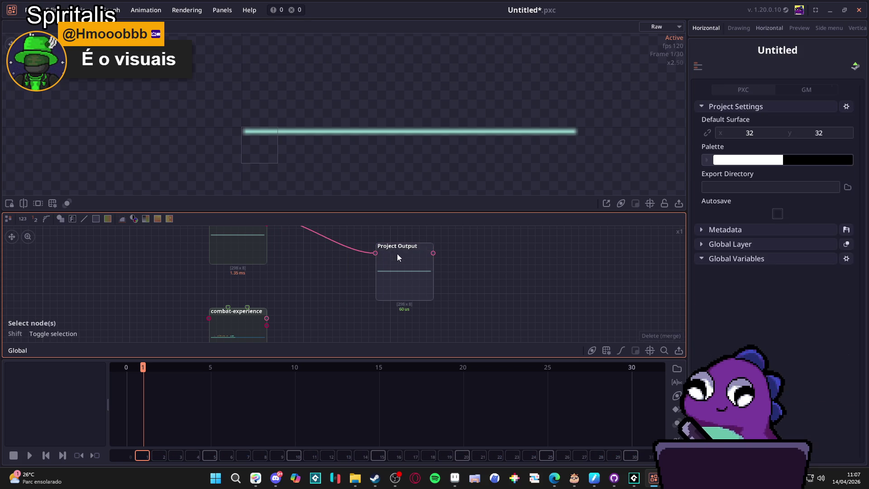
Delete the Project Output, combat-experience and spr_spoil_bar_bright nodes, emptying the graph
left_click(401, 256)
key("Delete")
left_click(310, 340)
key("Delete")
left_click(294, 244)
key("Delete")
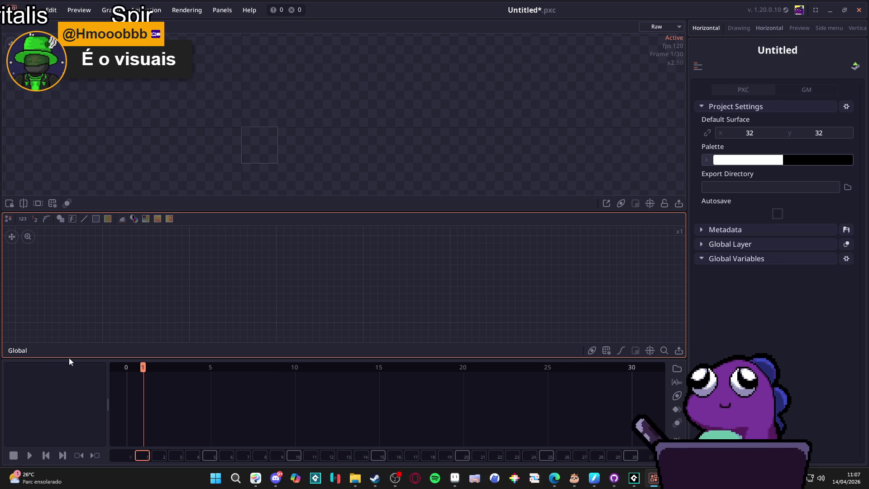
Add three new folders to the timeline layer list
left_click(678, 368)
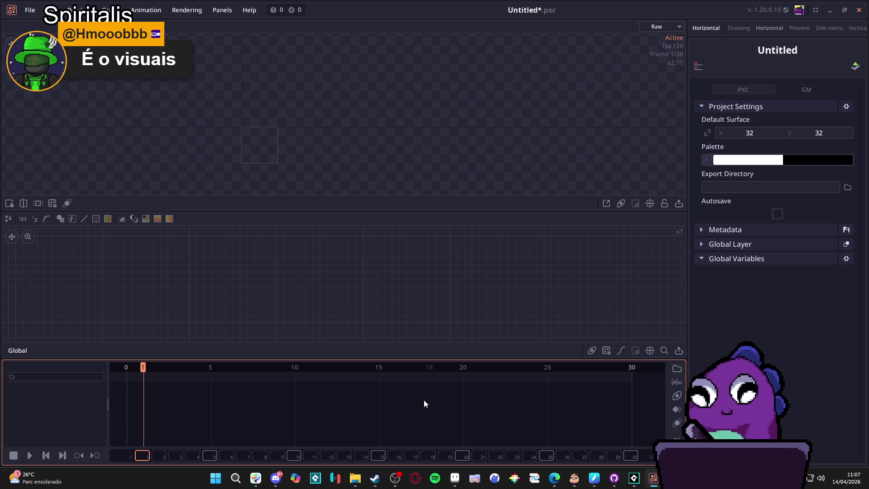
left_click(677, 368)
left_click(677, 369)
left_click(677, 369)
left_click(677, 369)
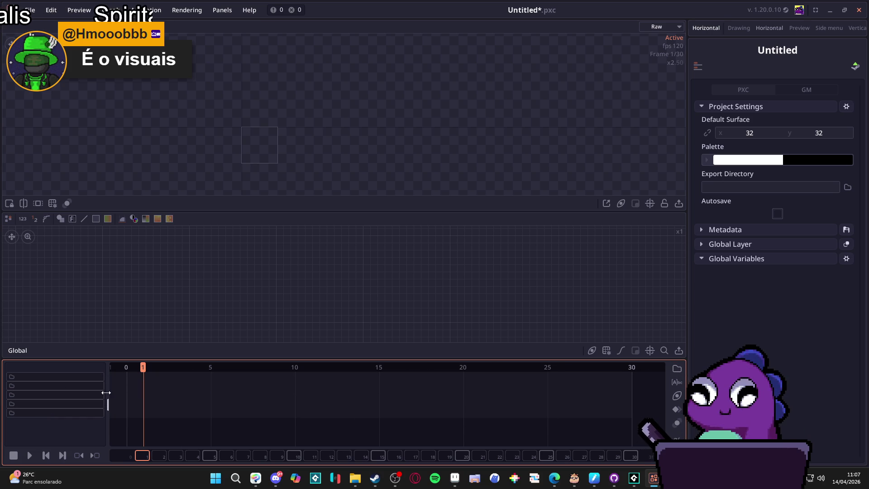
Remove every folder from the timeline layer list with Remove Group
right_click(75, 378)
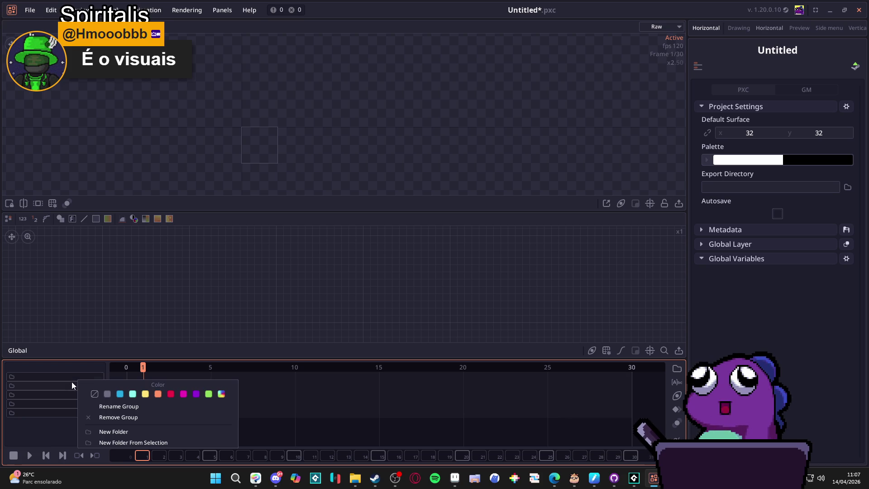
left_click(57, 411)
right_click(57, 412)
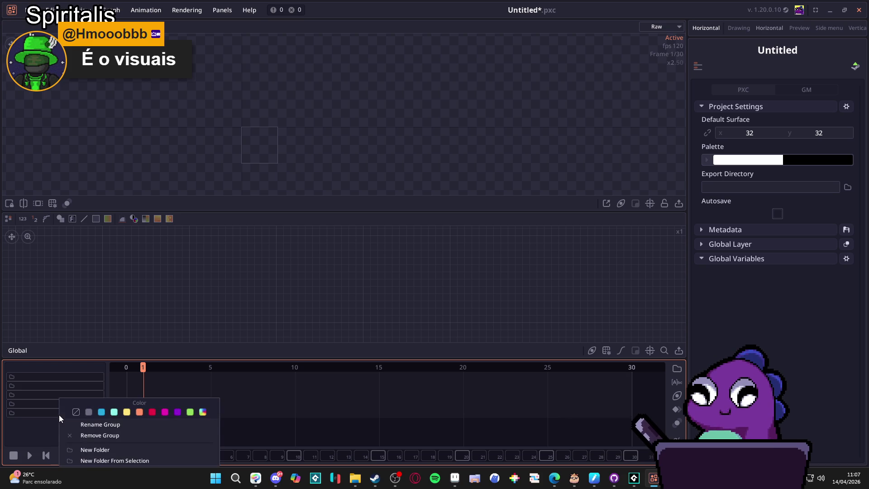
left_click(88, 433)
right_click(44, 401)
left_click(86, 442)
right_click(45, 395)
left_click(82, 437)
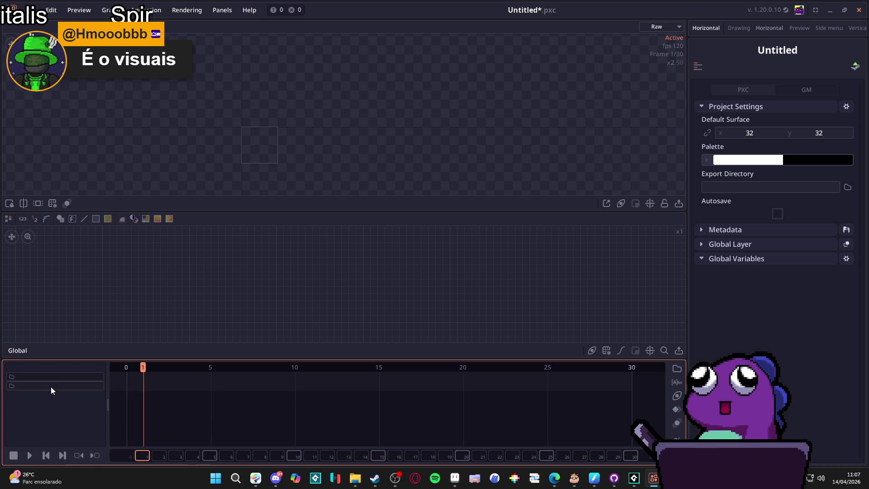
right_click(50, 386)
left_click(90, 426)
right_click(62, 380)
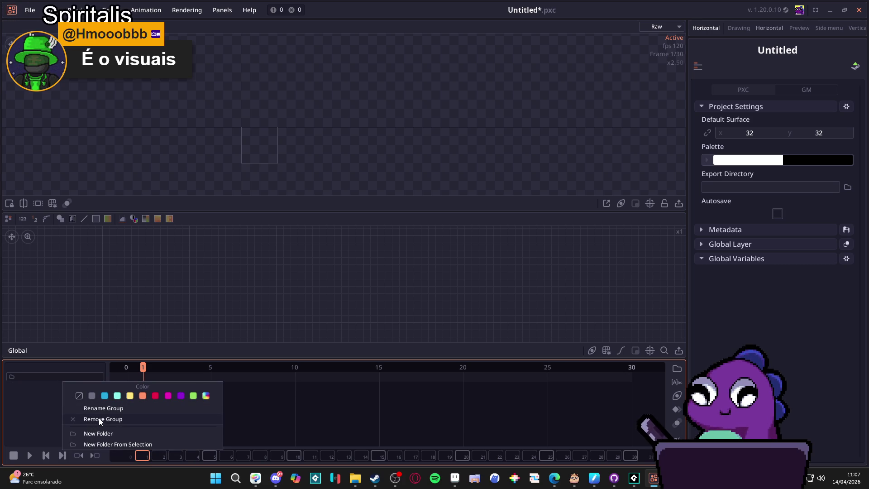
left_click(99, 418)
Dismiss the layer list's context menu twice without adding folders, then go to the File menu
right_click(59, 382)
left_click(48, 389)
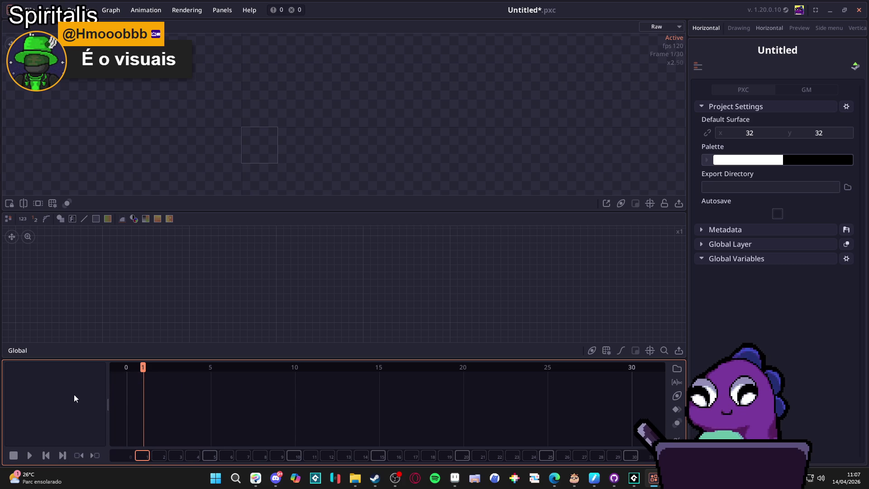
right_click(91, 379)
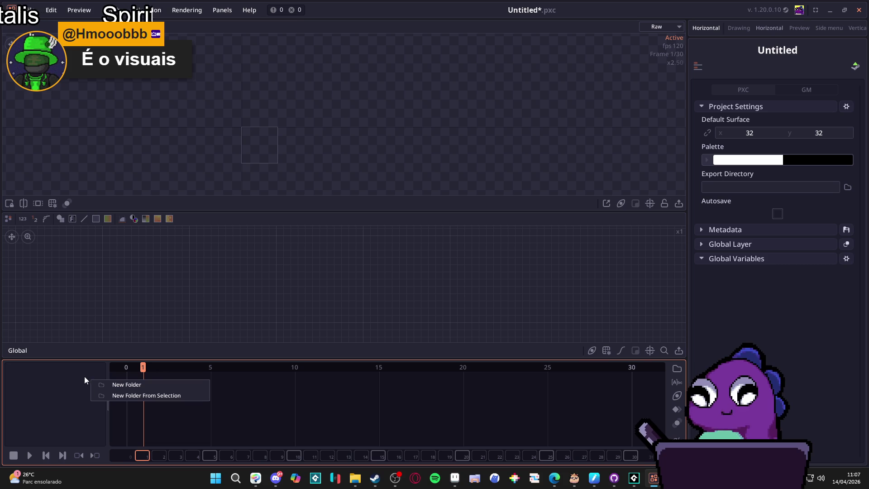
left_click(62, 385)
left_click(28, 10)
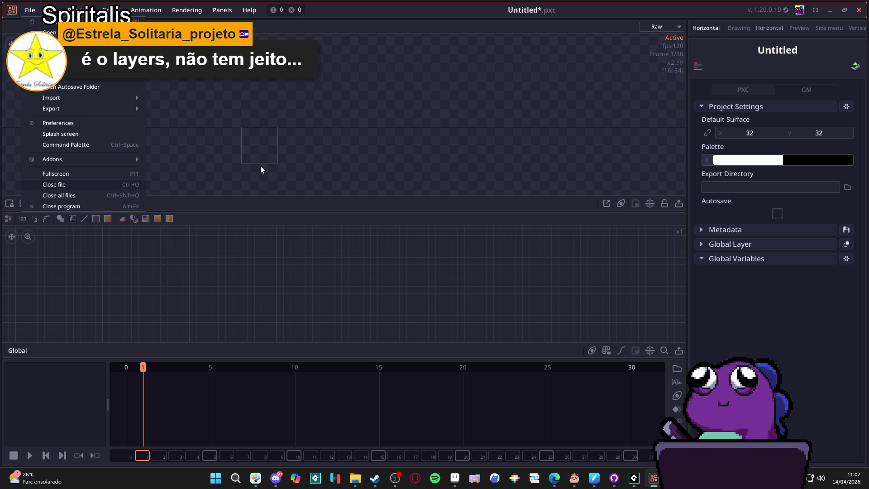
Switch back to the GameMaker project and build and run Spiritalis
left_click(634, 478)
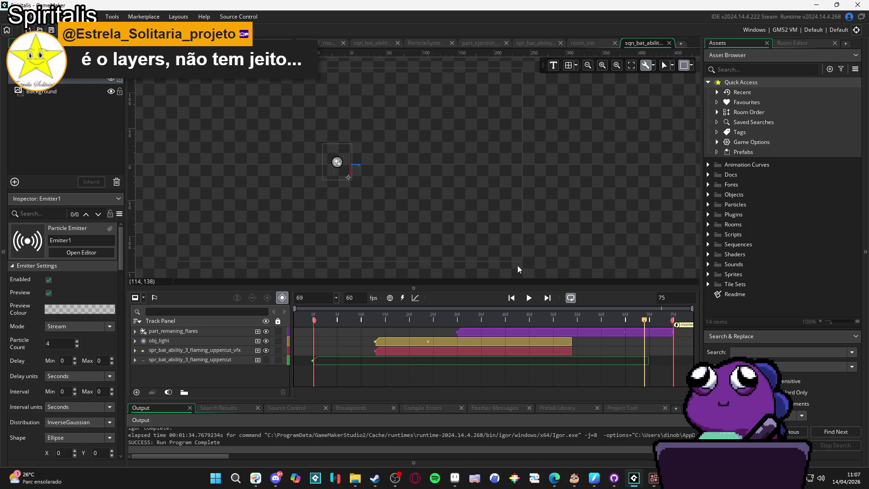
key("F5")
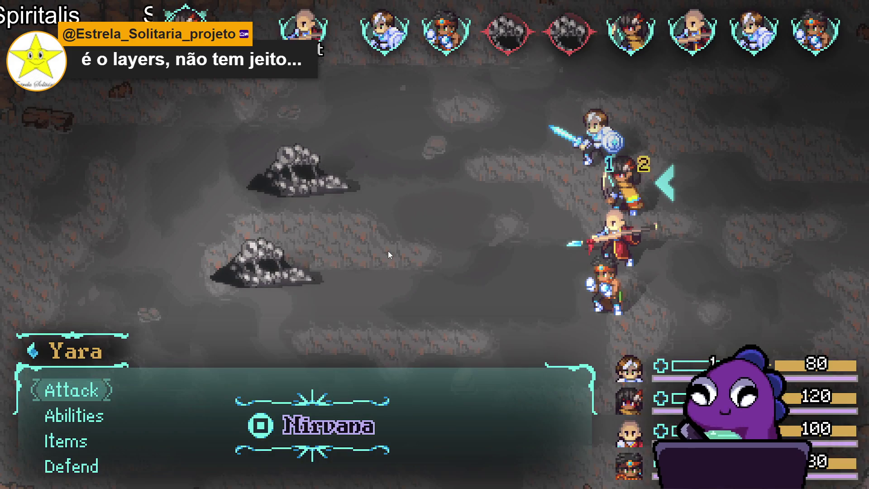
Pick Dragon assault from the Abilities list for the first attack
key("Down")
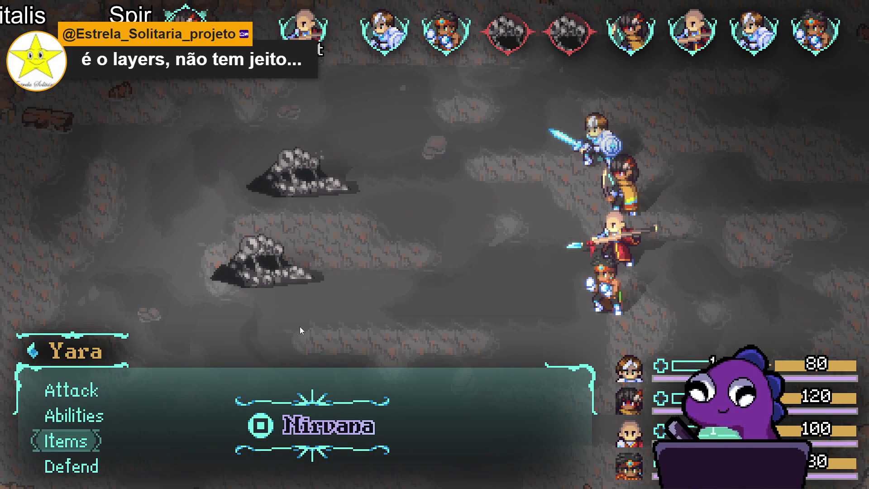
key("Return")
key("Return")
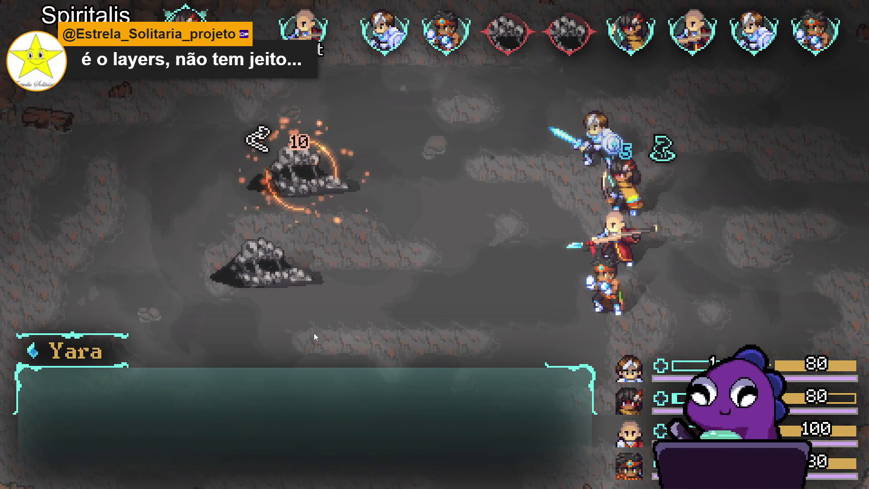
key("Down")
key("Down")
key("Up")
key("Return")
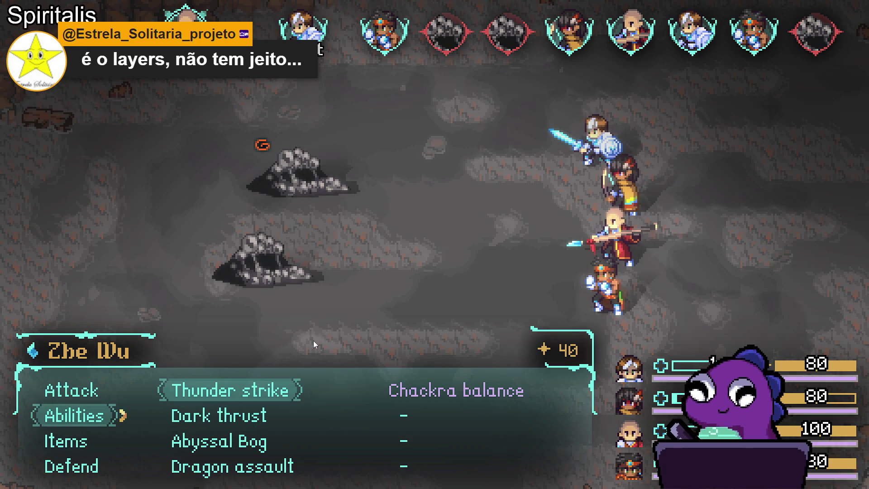
key("Down")
key("Down")
key("Down")
key("Return")
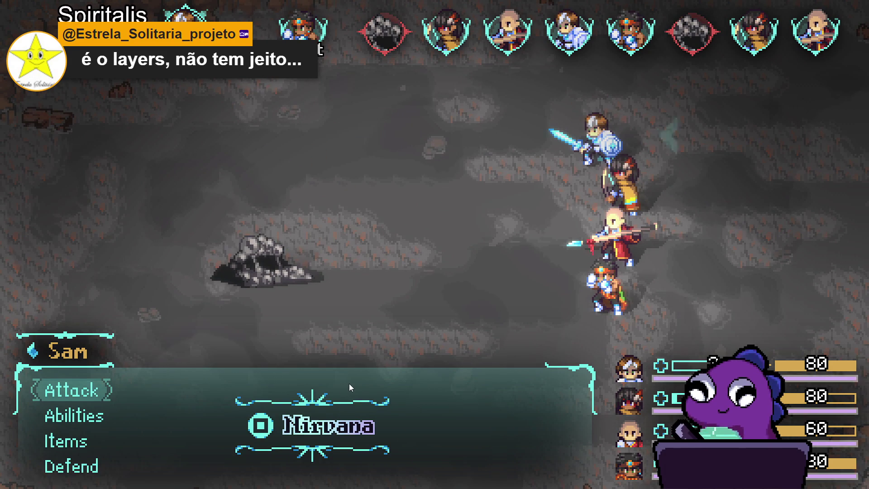
Have Sam use Cryoslash on the Sloth Blob
key("Down")
key("Down")
key("Down")
key("Up")
key("Up")
key("Up")
key("Down")
key("Return")
key("Down")
key("Down")
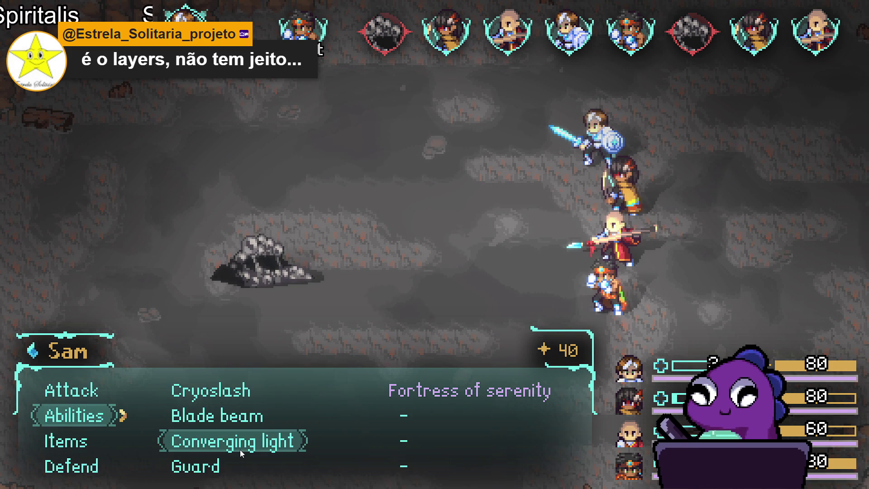
key("Up")
key("Up")
key("Return")
key("Return")
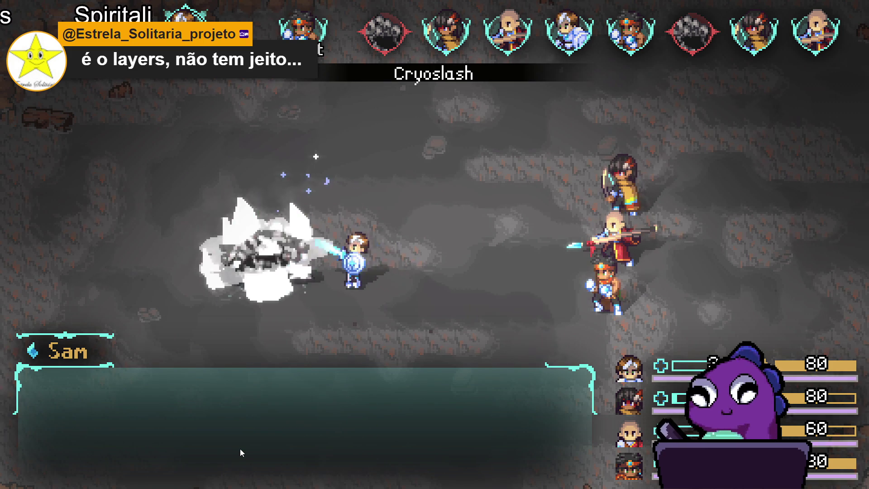
Have Themba use Flaming Uppercut from his Abilities list
key("Down")
key("Down")
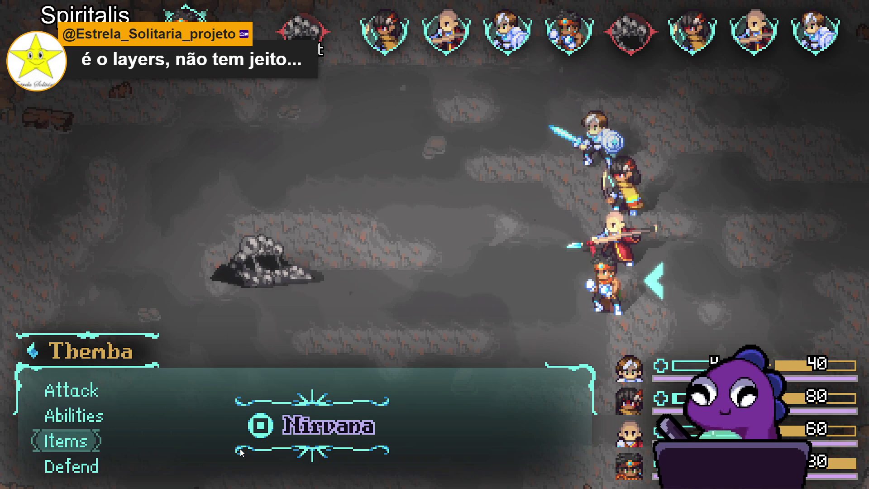
key("Up")
key("Return")
key("Down")
key("Down")
key("Up")
key("Return")
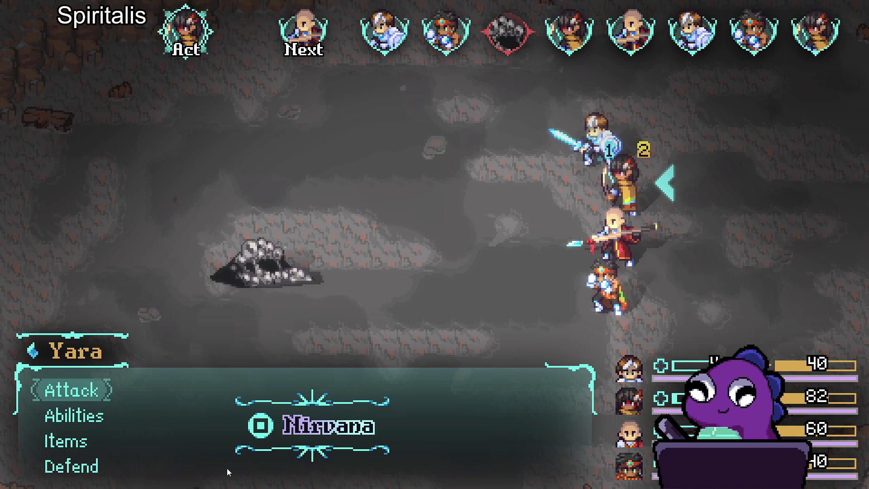
Choose Yara's Refreshing dew ability and target the Sloth Blob
key("Down")
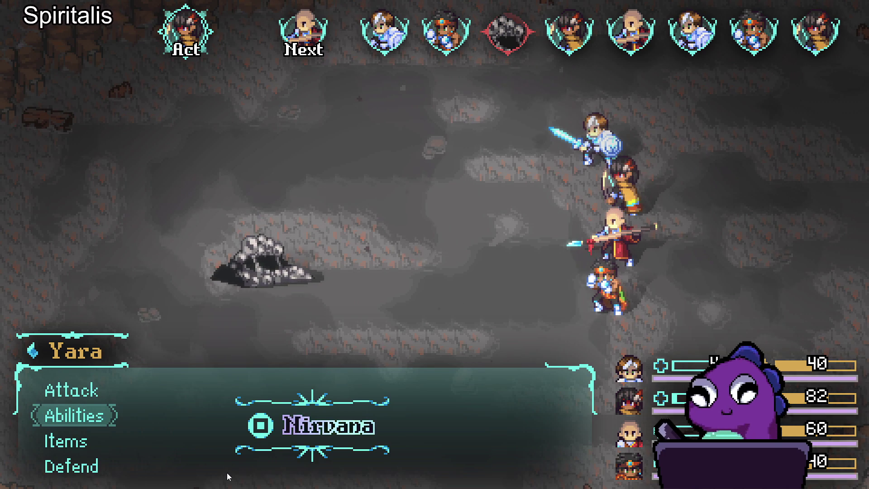
key("Return")
key("Down")
key("Return")
key("Return")
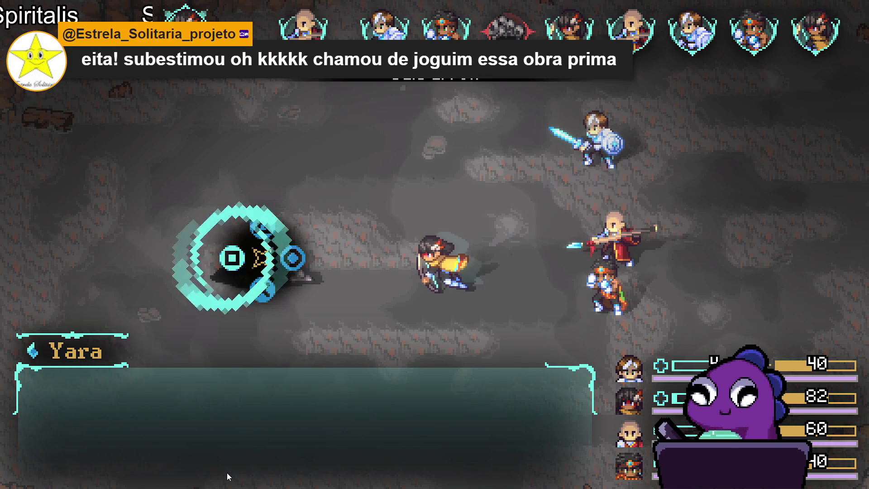
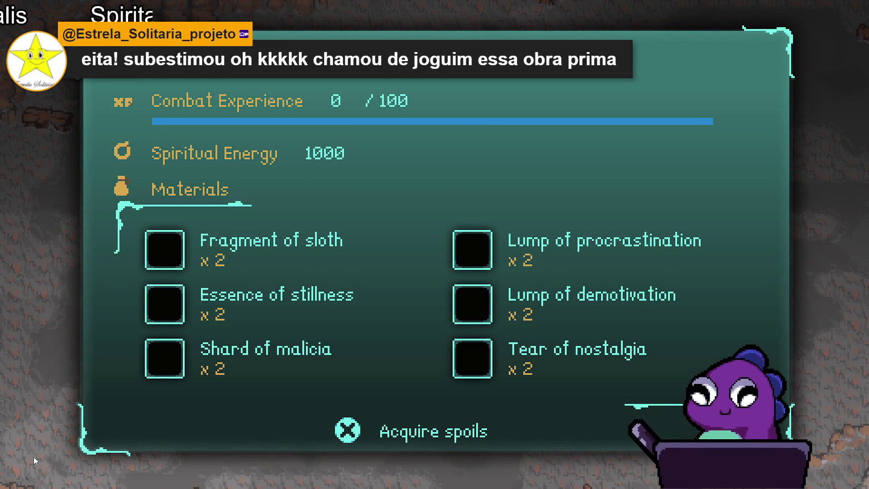
Acquire the battle spoils: 1000 Spiritual Energy and six materials at x2 each
key("x")
key("x")
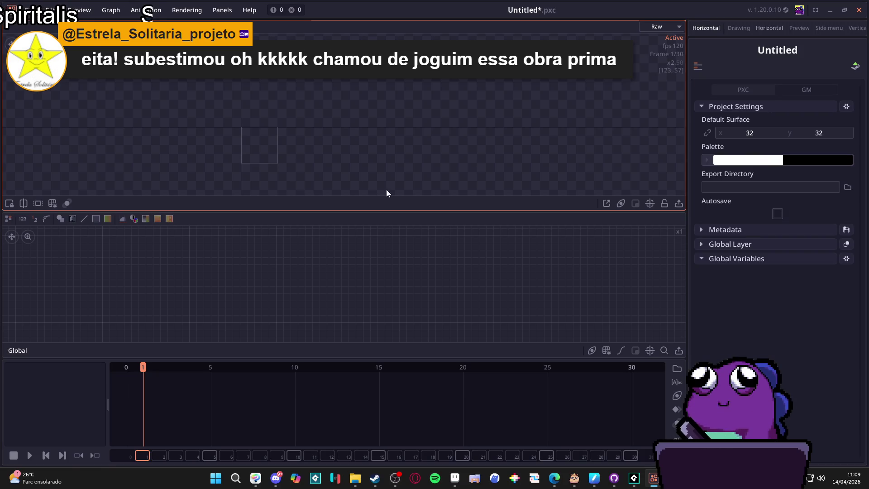
Enlarge the preview area by shrinking the timeline and adjusting the graph split
left_click_drag(456, 211, 459, 301)
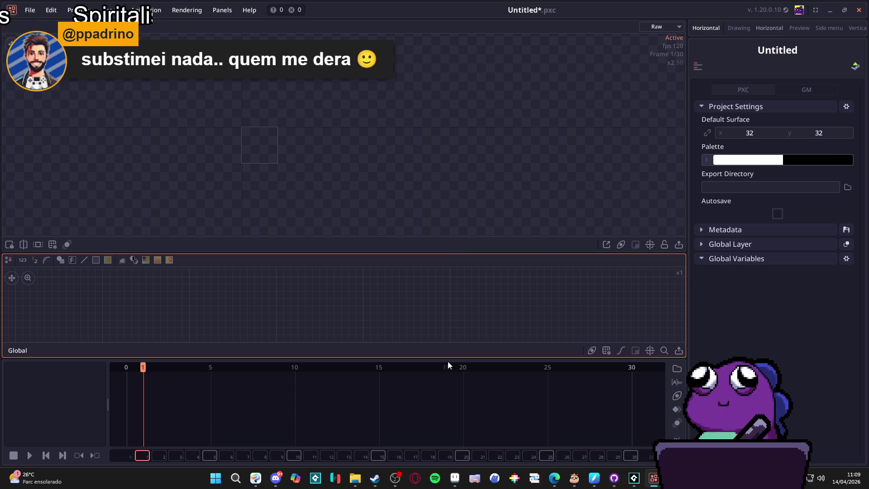
left_click_drag(443, 360, 442, 381)
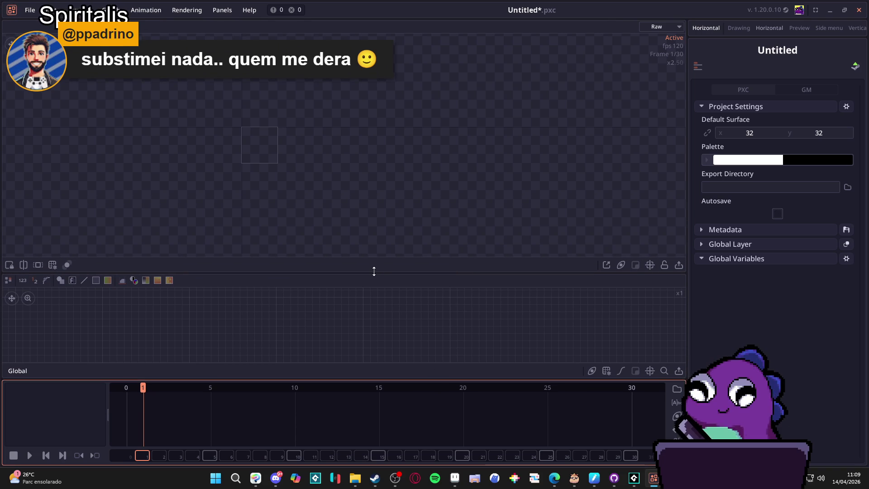
left_click_drag(373, 271, 369, 252)
right_click(289, 330)
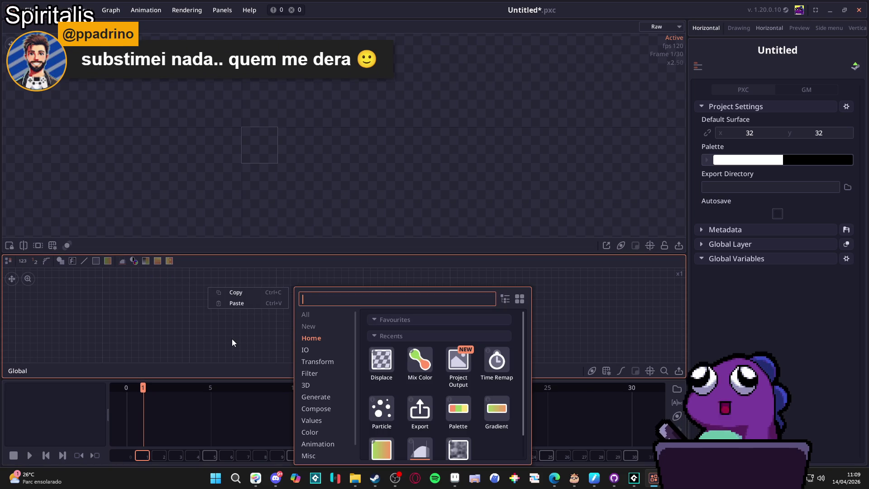
left_click(222, 349)
Add a new folder to the timeline layer list and select the combat-experience image node
right_click(51, 420)
left_click(74, 423)
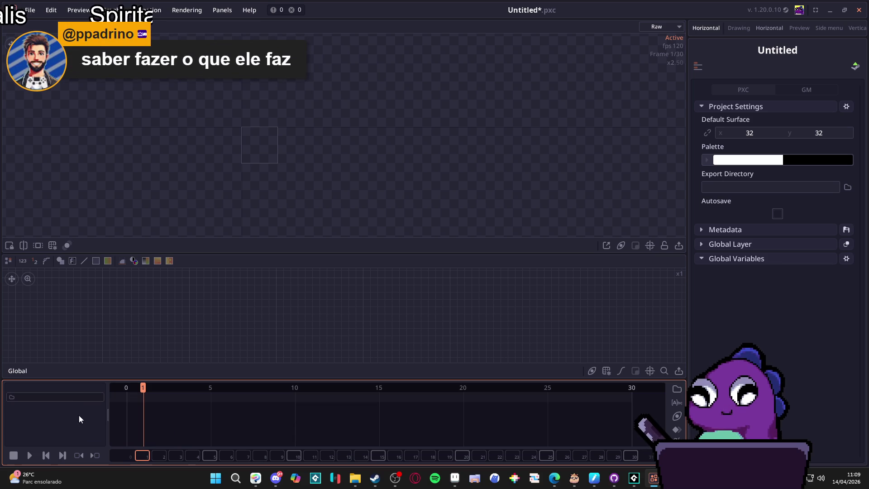
mouse_move(360, 484)
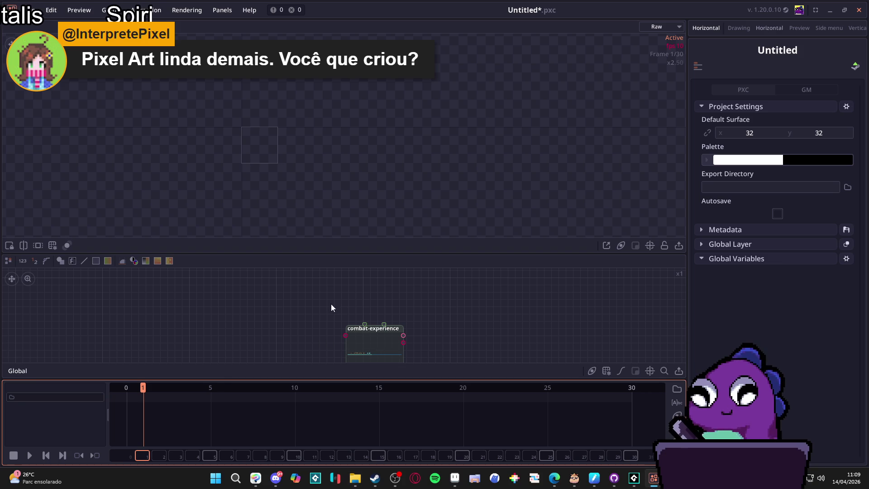
left_click(392, 327)
Move the combat-experience node up and to the left in the node graph
left_click_drag(393, 327, 338, 280)
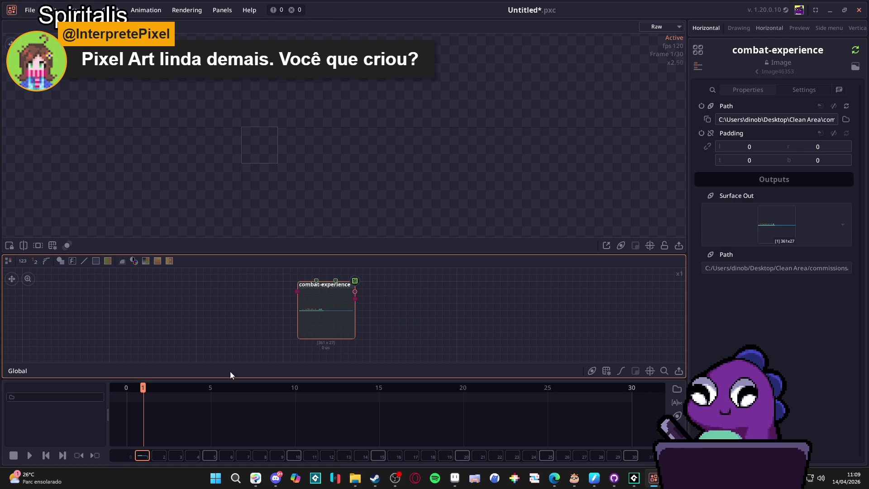
right_click(66, 420)
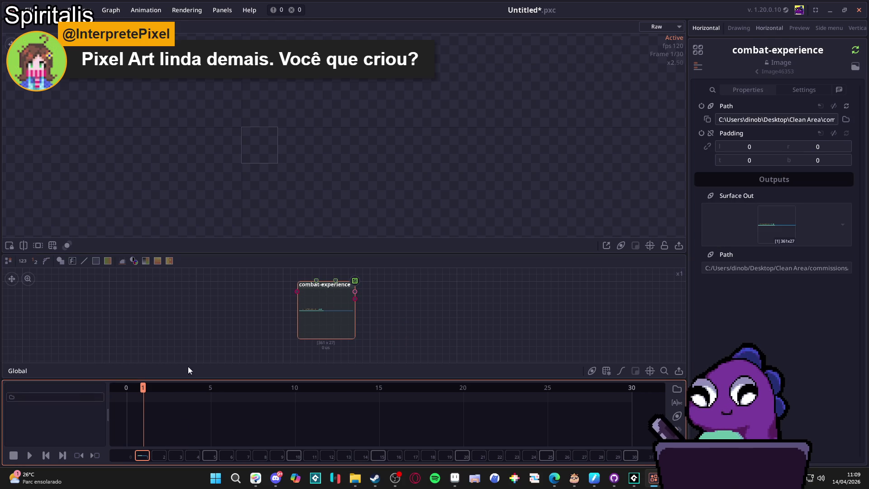
mouse_move(323, 326)
left_mouse_down()
mouse_move(53, 394)
mouse_move(294, 318)
mouse_move(268, 337)
left_mouse_up()
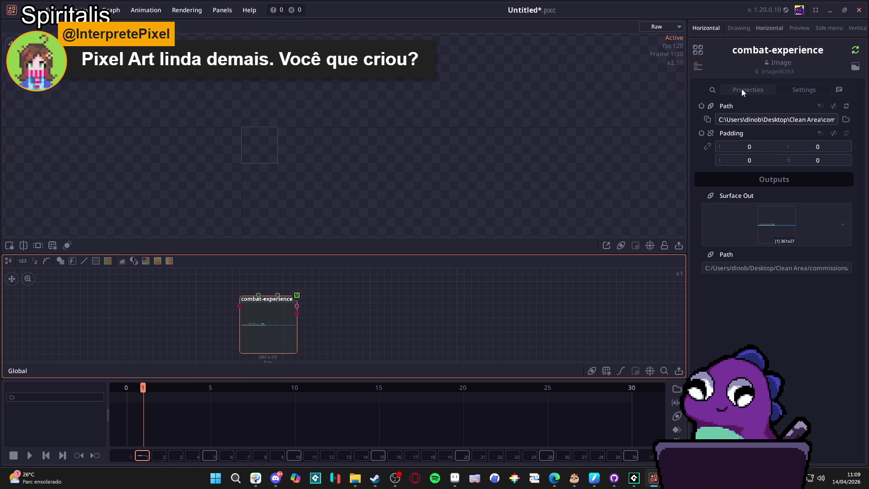
right_click(270, 327)
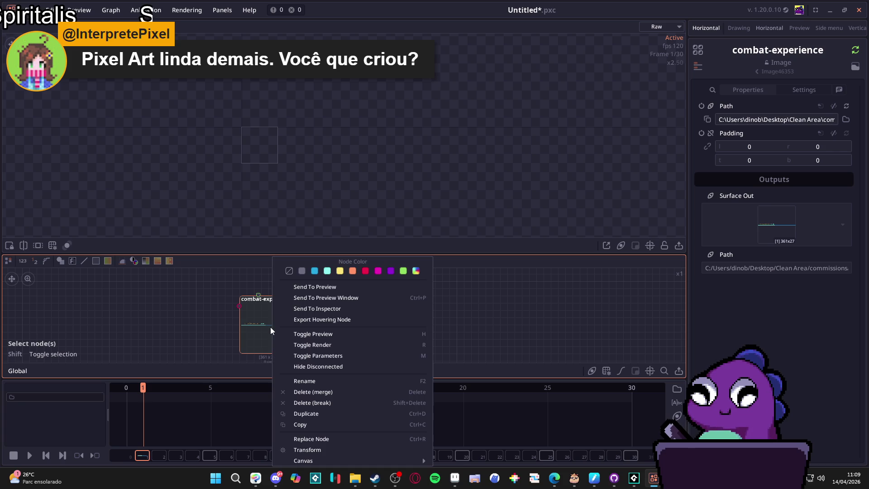
left_click(267, 327)
right_click(267, 330)
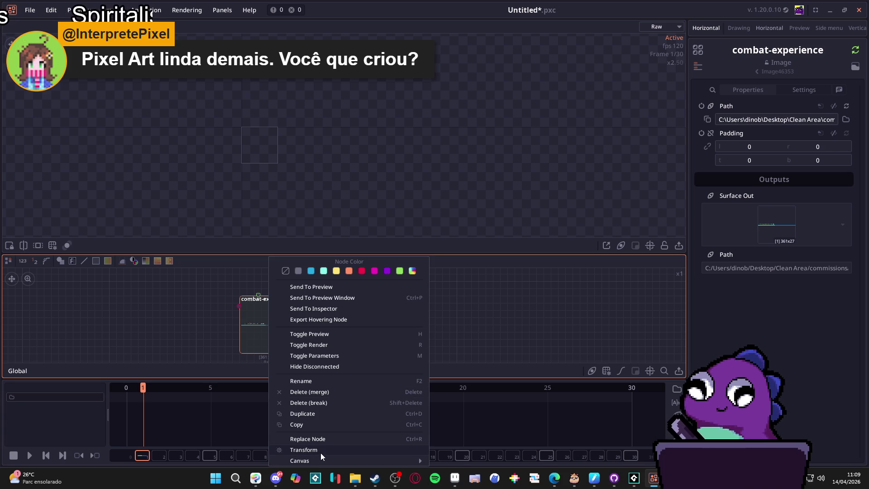
left_click(261, 323)
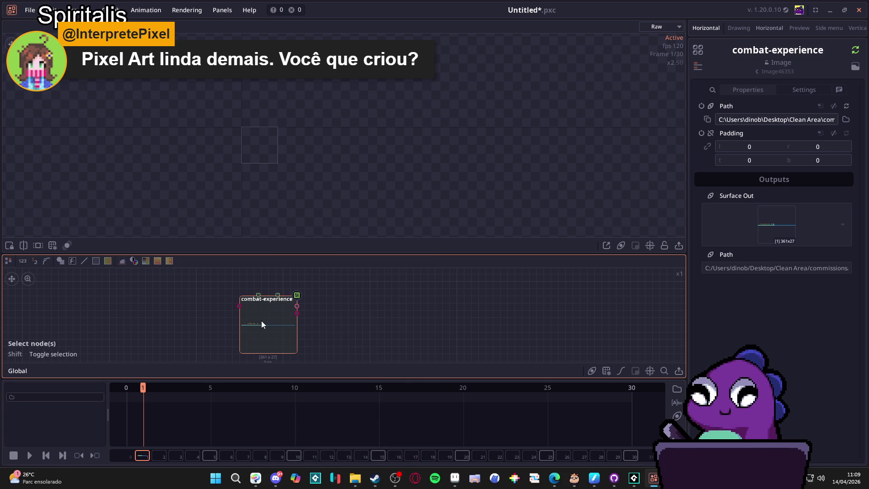
right_click(355, 312)
left_click(316, 308)
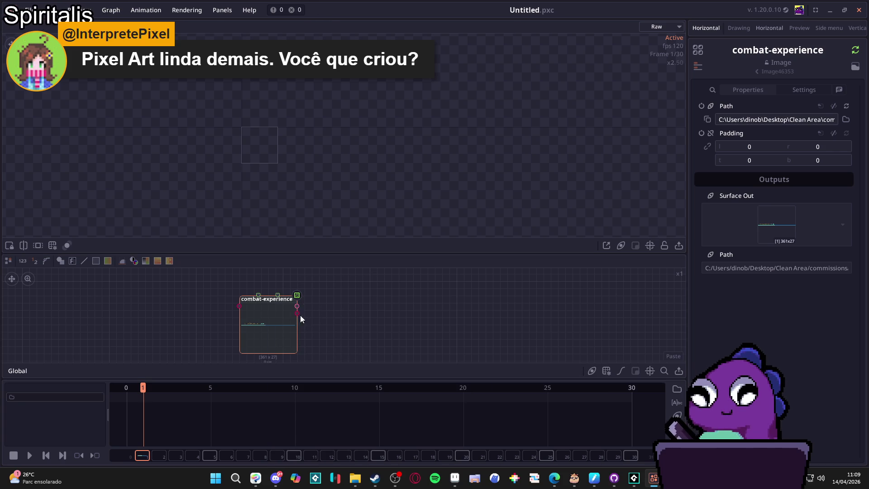
Scrub the animation from frame 2 through frame 11, then review the node's Settings and Properties
left_click(161, 458)
left_click_drag(172, 457, 192, 459)
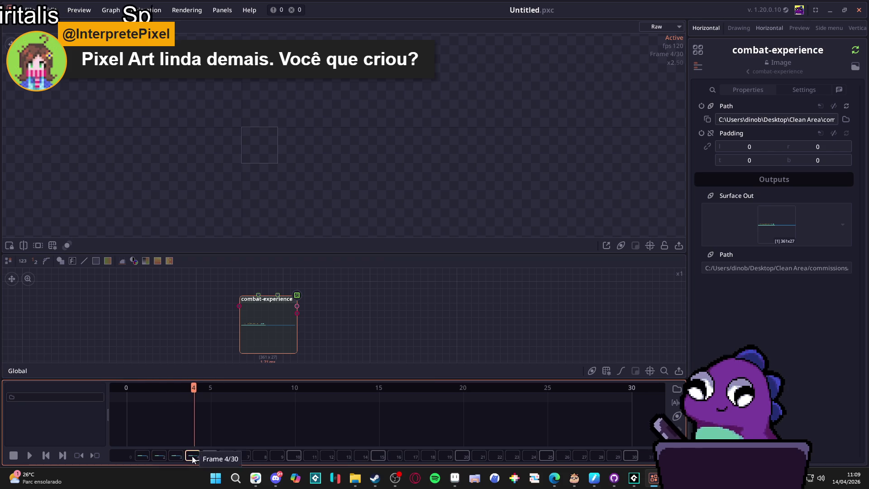
left_click_drag(272, 462, 311, 458)
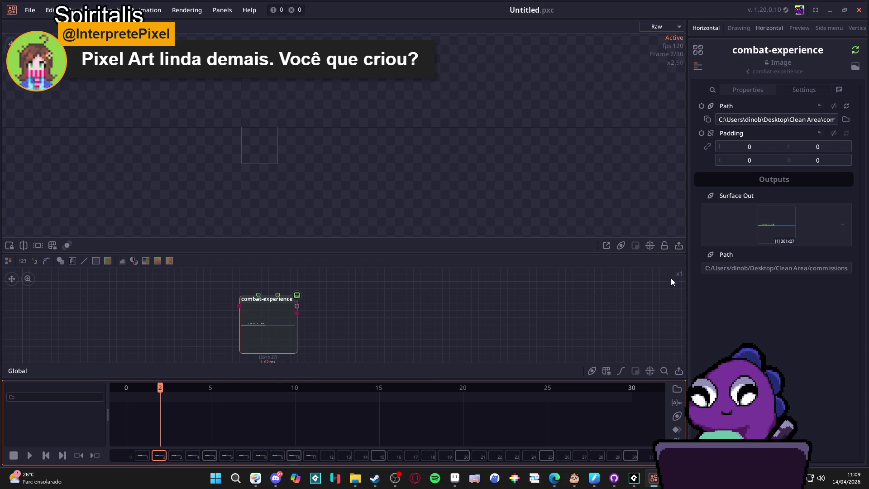
left_click(784, 91)
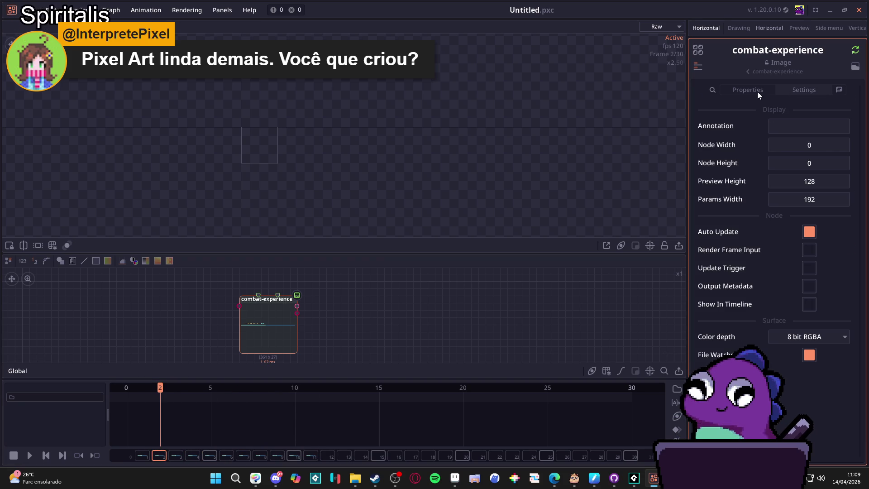
left_click(757, 93)
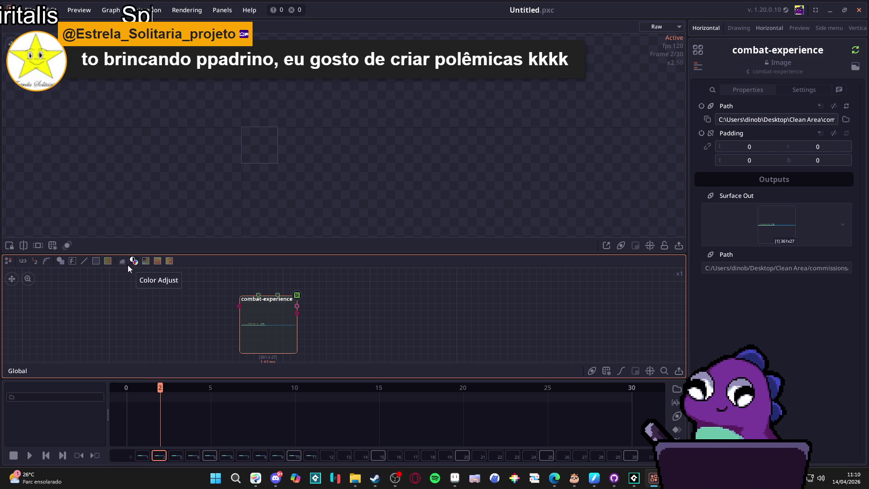
Add a Color Adjust node wired to combat-experience and return to the first frame
mouse_move(136, 265)
left_mouse_down()
mouse_move(305, 308)
mouse_move(386, 304)
left_mouse_up()
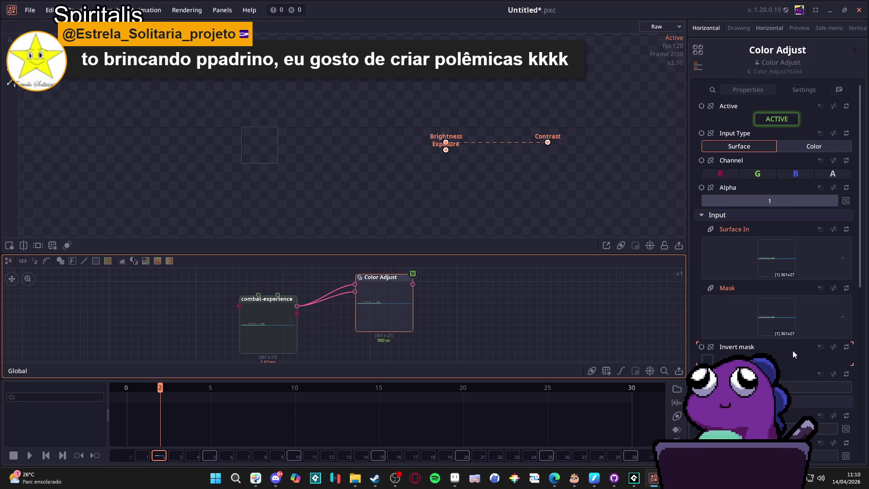
scroll(792, 348, "down", 5)
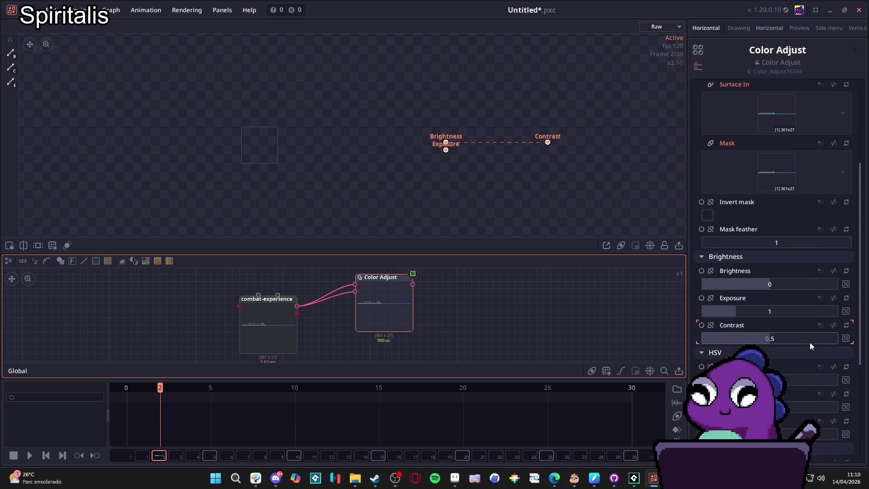
scroll(810, 342, "down", 4)
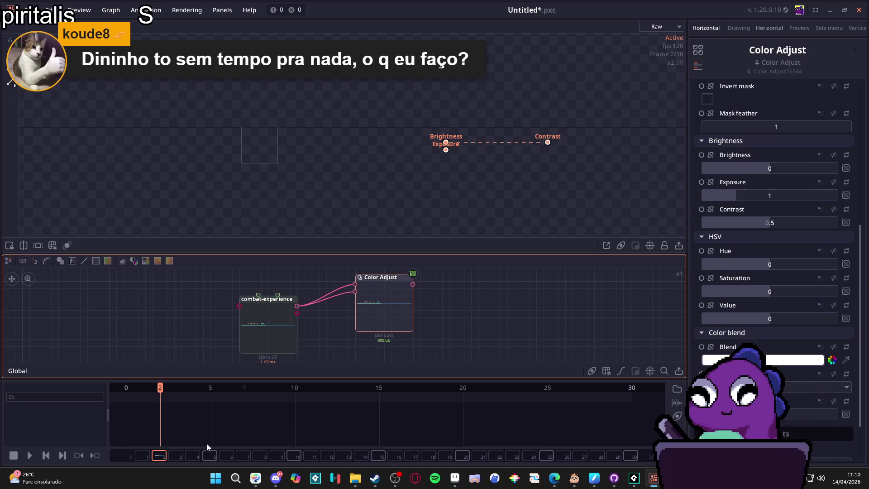
key("Left")
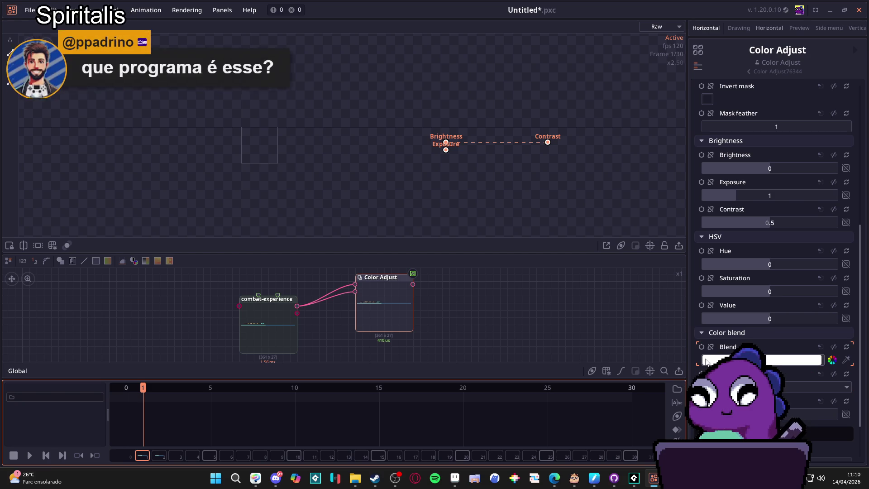
Keyframe the Blend colour white at frame 1 and alpha 0 at frame 5
left_click(701, 347)
left_click(210, 390)
left_click(792, 360)
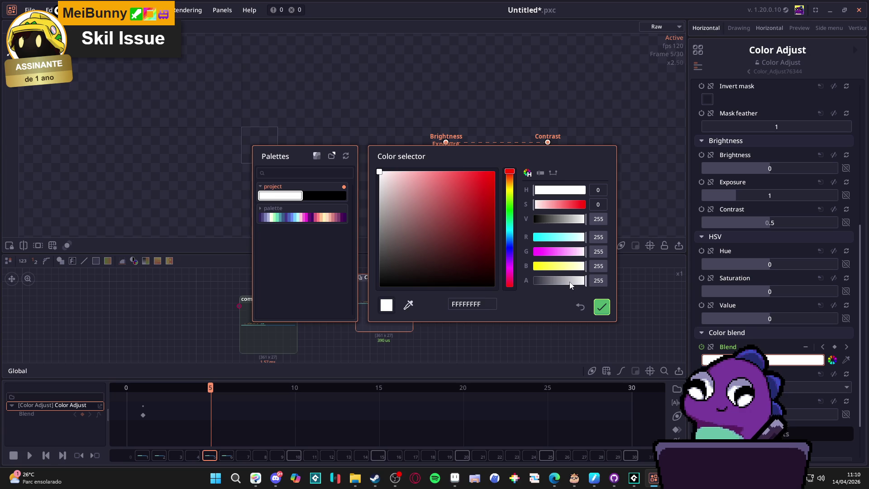
left_click_drag(583, 280, 501, 280)
left_click(602, 306)
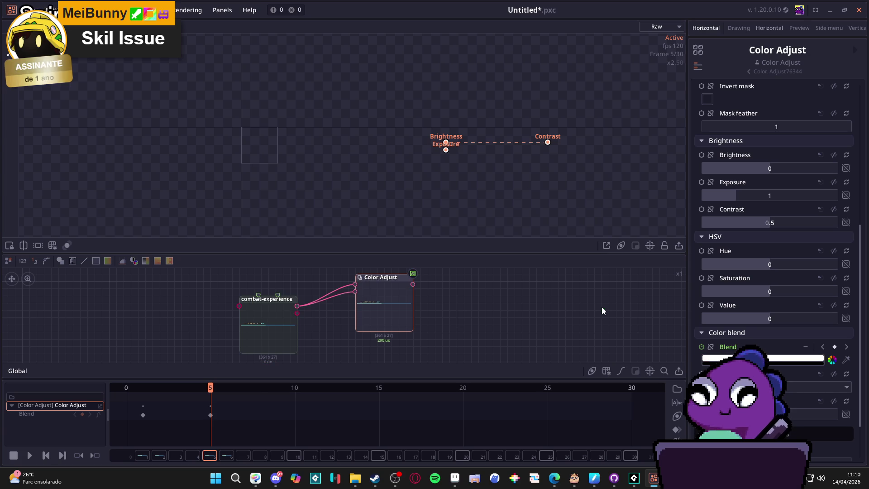
left_click(211, 415)
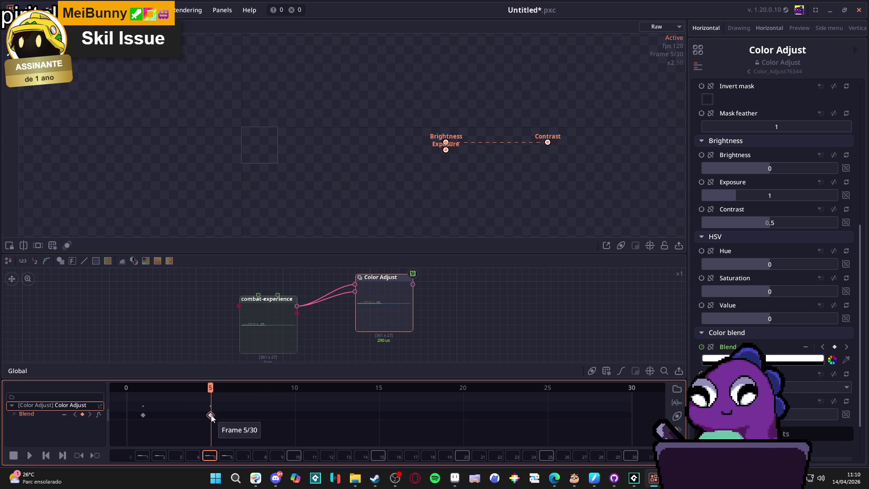
mouse_move(201, 388)
left_mouse_down()
mouse_move(88, 378)
mouse_move(231, 389)
mouse_move(75, 377)
left_mouse_up()
left_click_drag(380, 299, 394, 306)
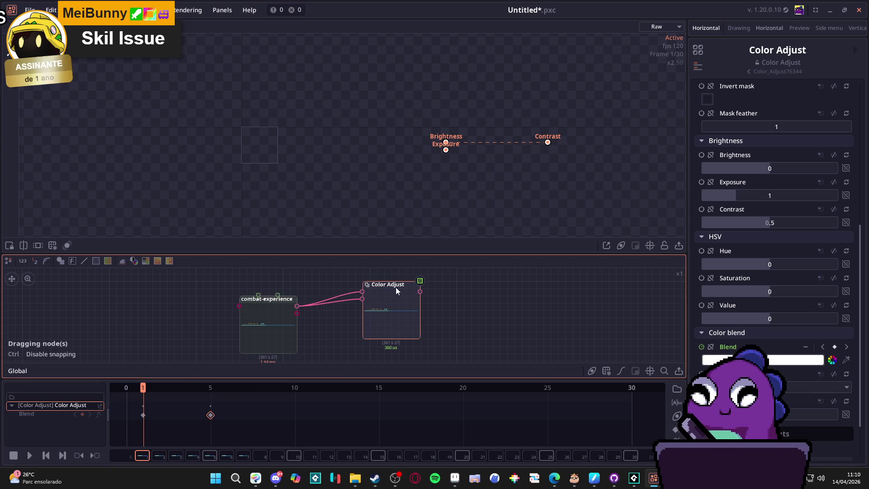
Add a Project Output node and connect Color Adjust's output to it
right_click(436, 288)
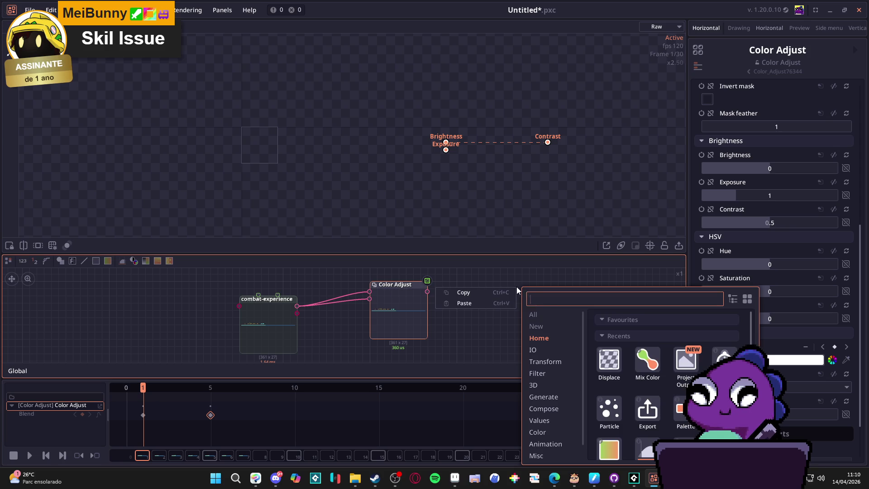
scroll(623, 408, "down", 1)
scroll(628, 408, "up", 1)
left_click(685, 362)
left_click(498, 309)
left_click_drag(427, 292, 479, 292)
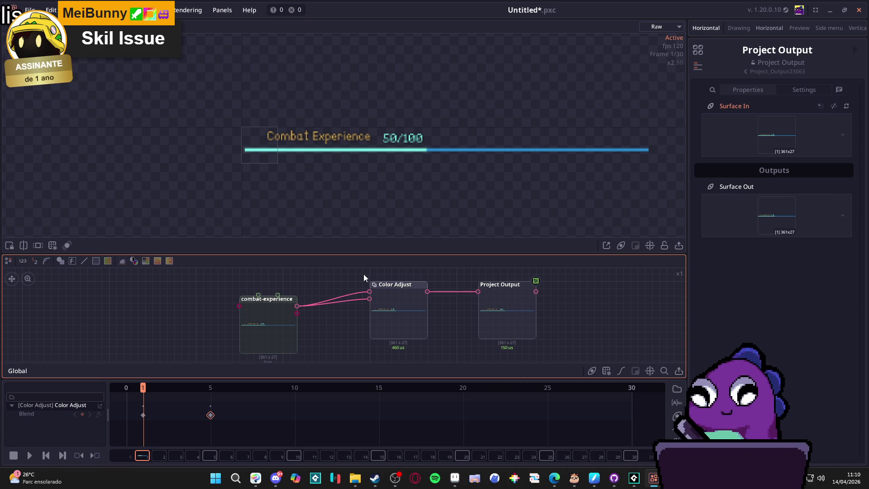
Play back the Blend animation, pause at frame 26, and bring up Color Adjust's Blend colour
left_click(29, 456)
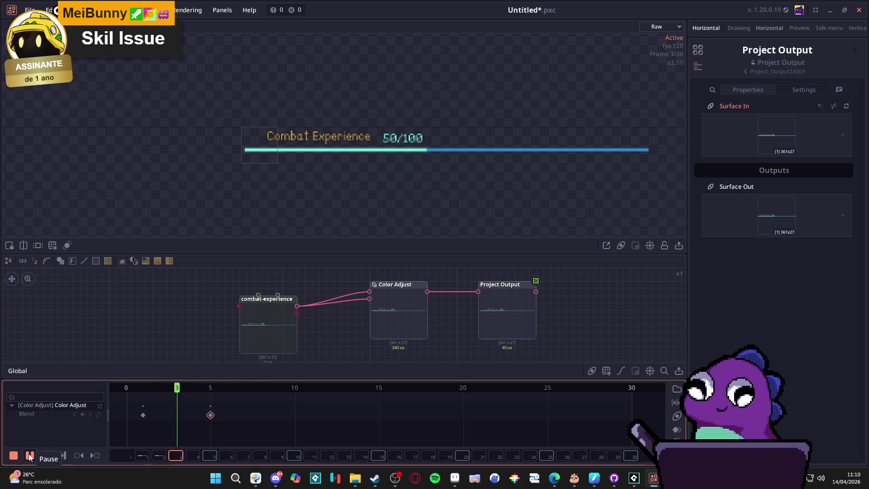
left_click(392, 286)
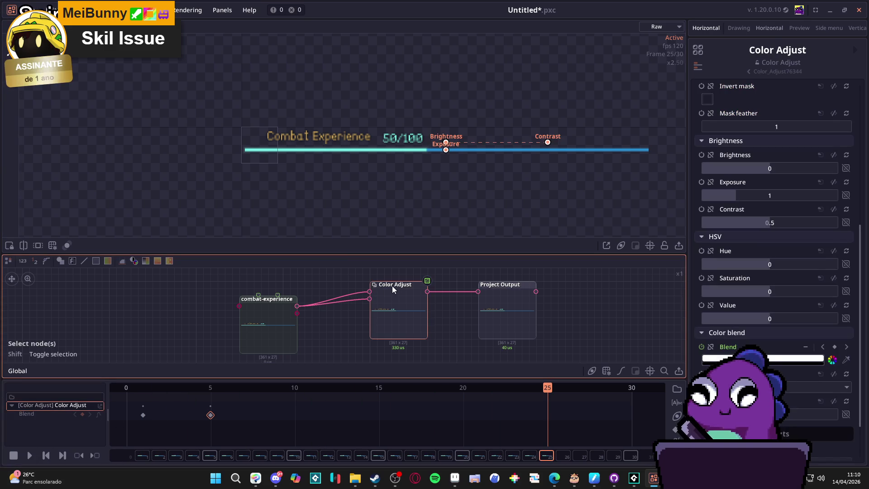
mouse_move(136, 387)
left_mouse_down()
mouse_move(64, 387)
mouse_move(242, 380)
mouse_move(99, 383)
mouse_move(183, 380)
mouse_move(147, 377)
left_mouse_up()
left_click(412, 387)
left_click_drag(498, 300, 508, 284)
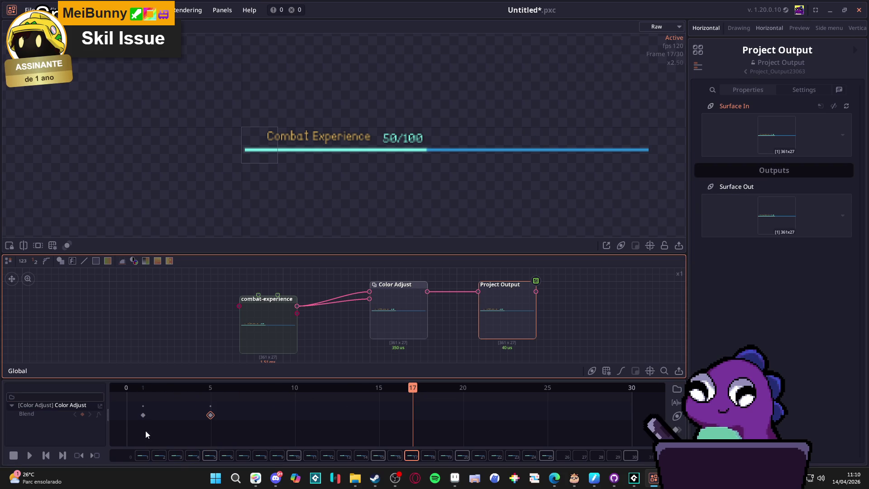
left_click(32, 456)
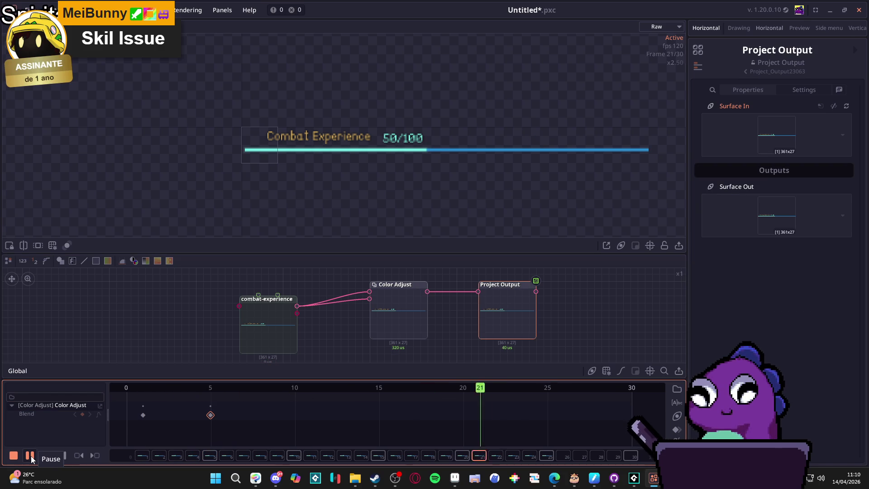
left_click(30, 456)
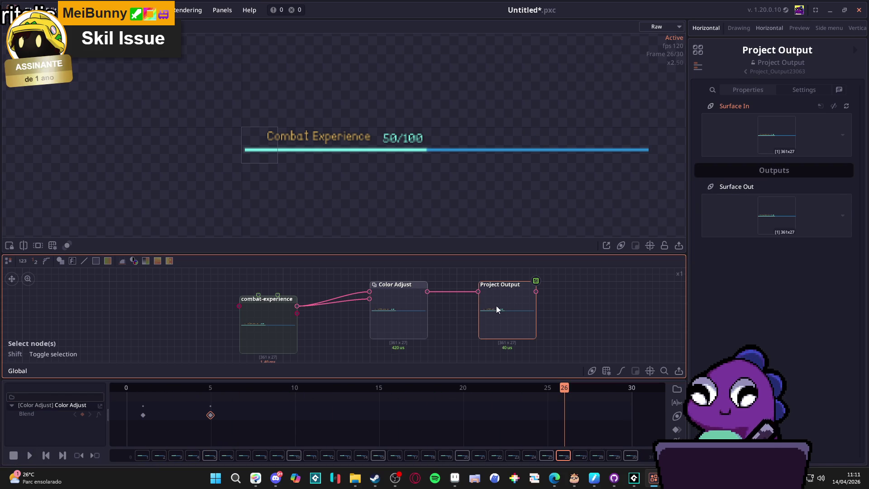
left_click(398, 316)
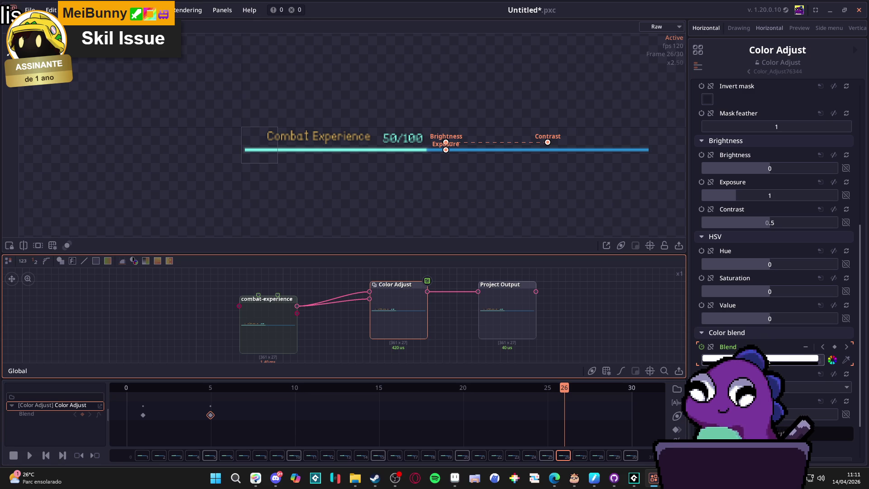
left_click(781, 360)
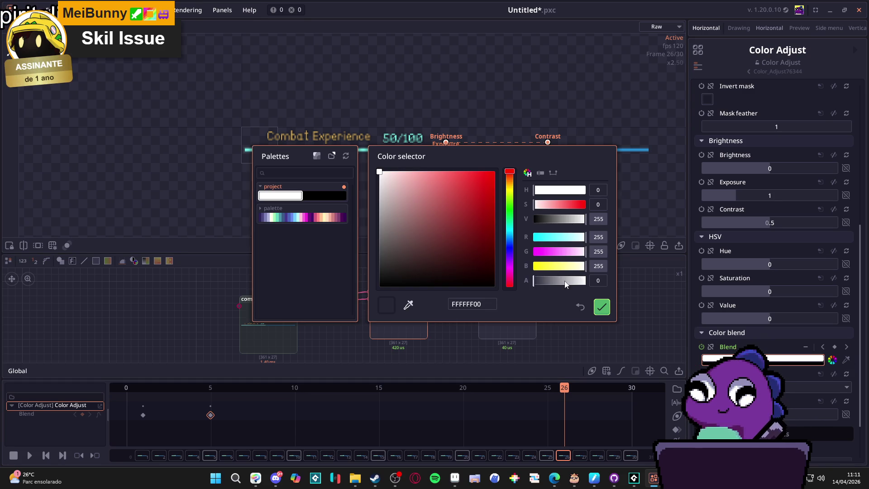
Turn the Blend colour red at frame 26, delete the frame-5 keyframe, and play it back
left_click_drag(578, 202, 593, 208)
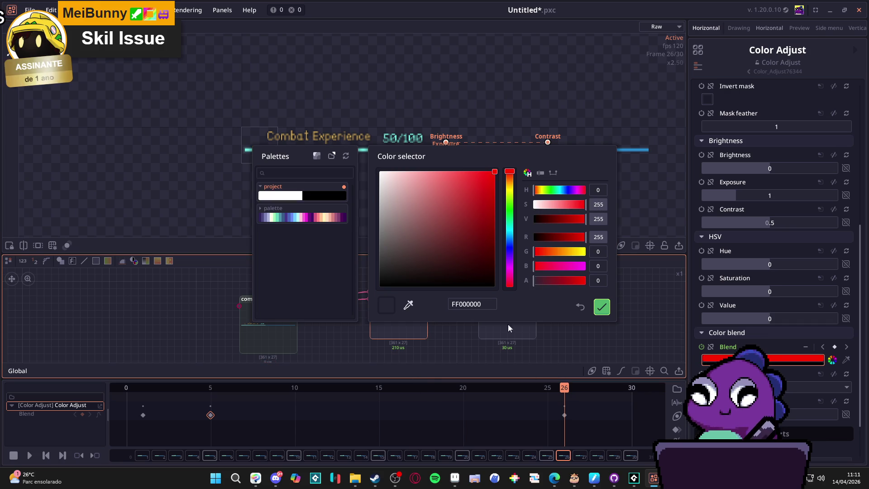
left_click(602, 307)
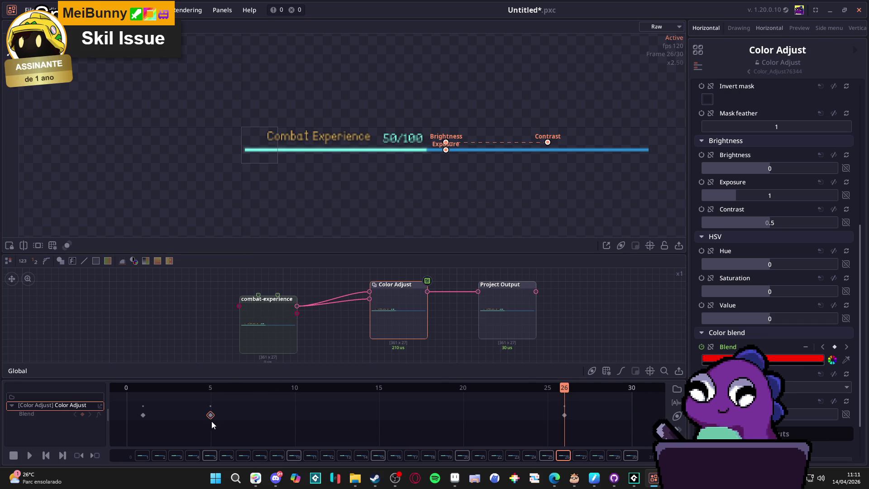
key("Delete")
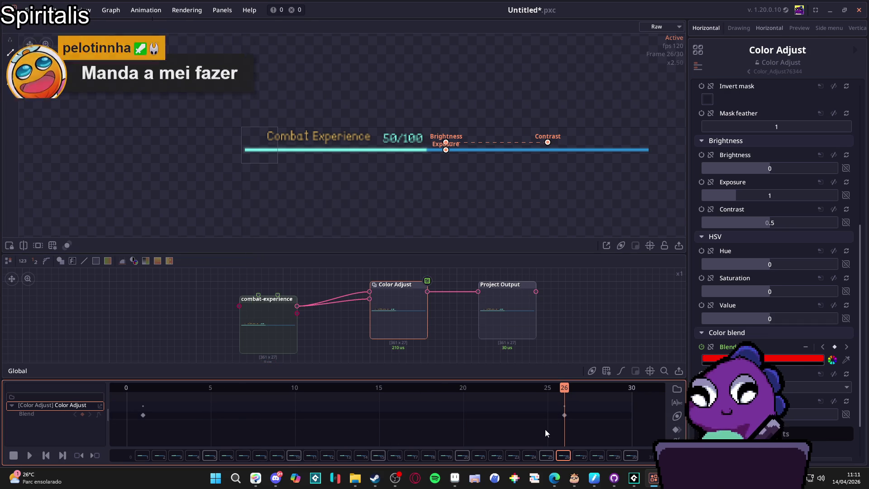
left_click(30, 455)
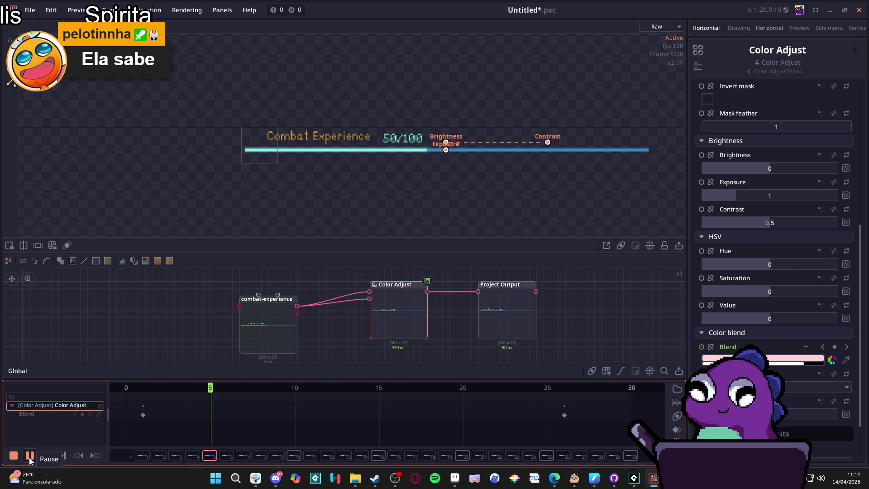
left_click(488, 319)
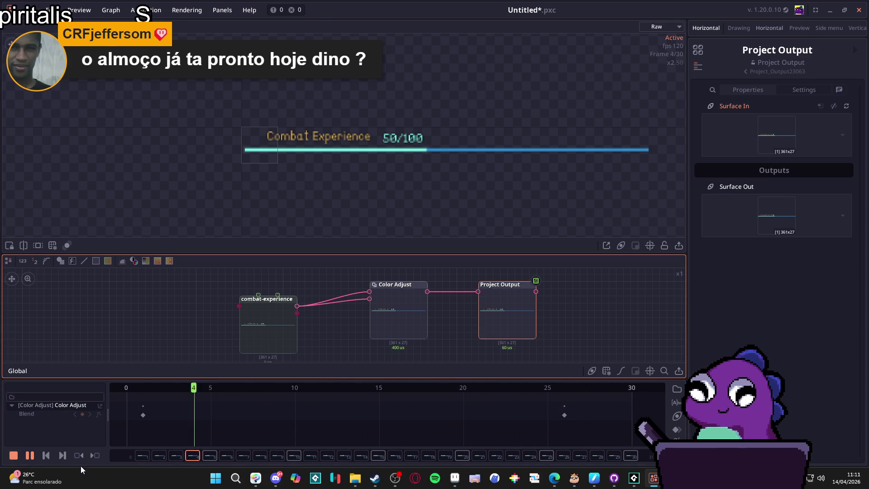
left_click(86, 428)
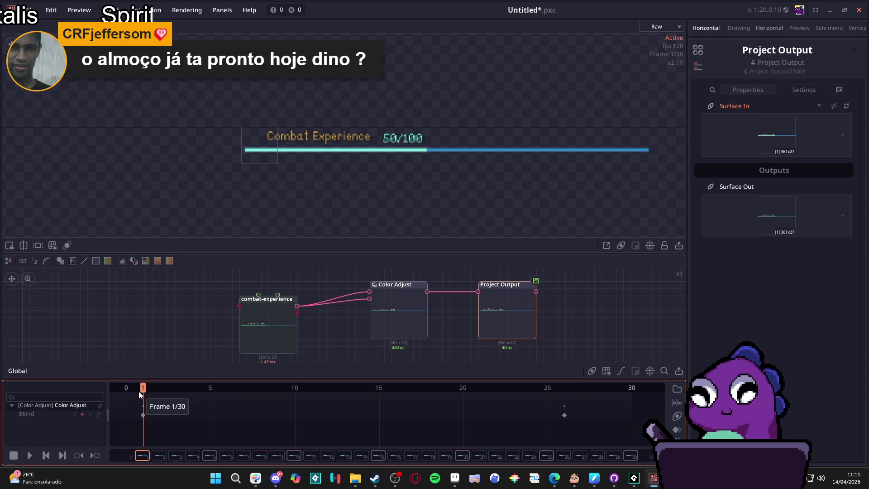
Check the frame-26 keyframe at frame 24, then close Pixel Composer without saving
left_click(565, 416)
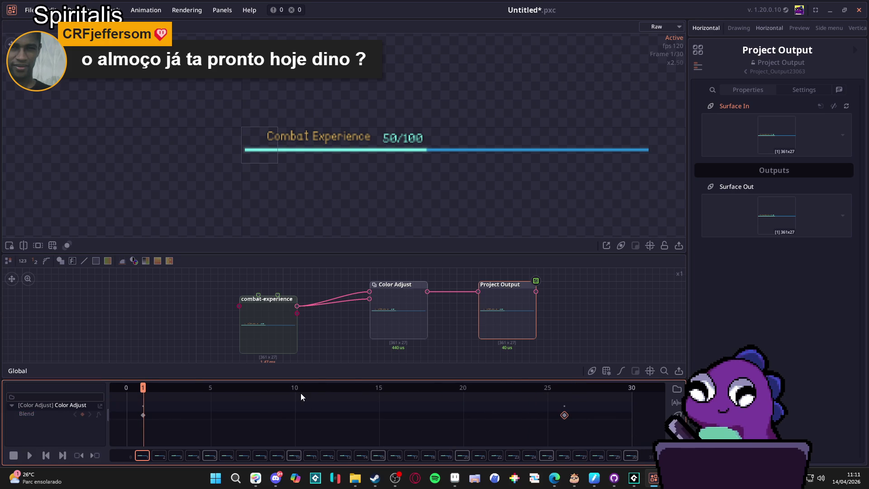
left_click_drag(397, 395, 531, 388)
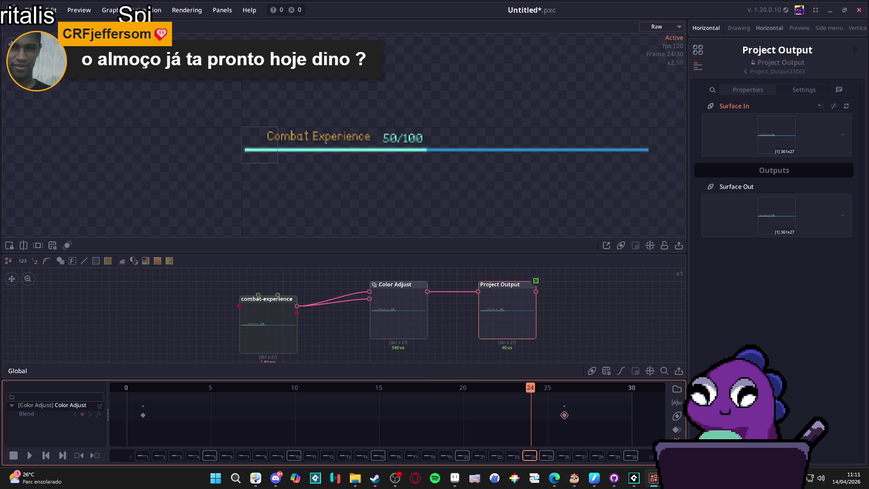
left_click(865, 11)
left_click(452, 254)
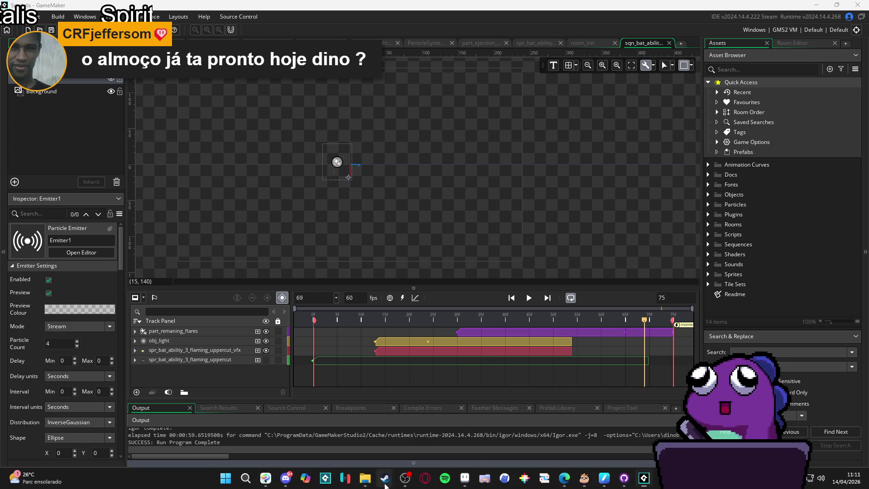
mouse_move(385, 484)
left_click(365, 443)
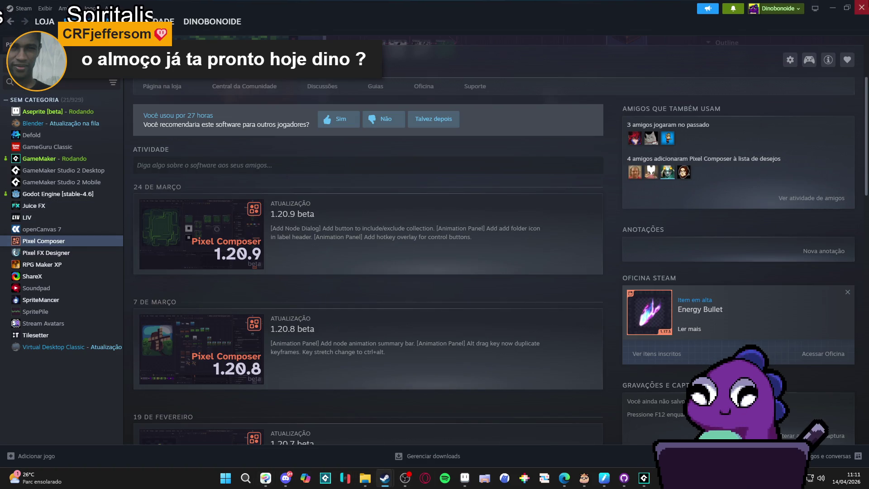
left_click(832, 6)
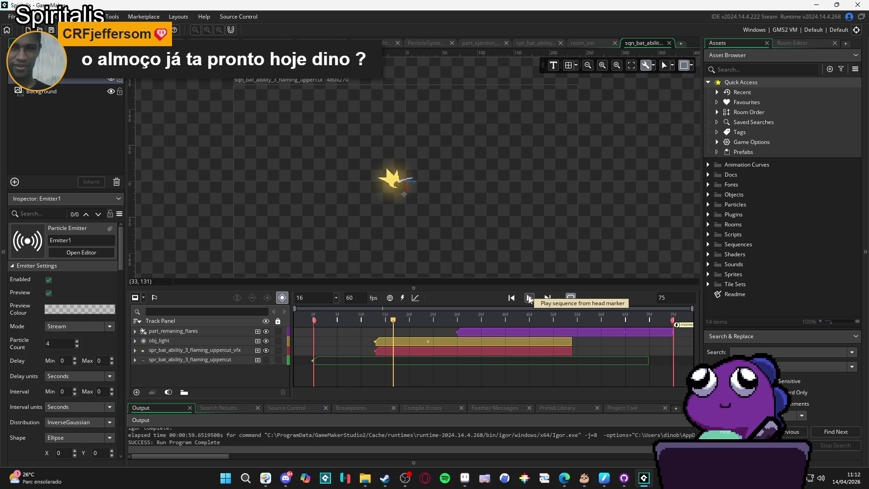
Switch to Discord, showing the SpriteMancer server's general channel
mouse_move(485, 486)
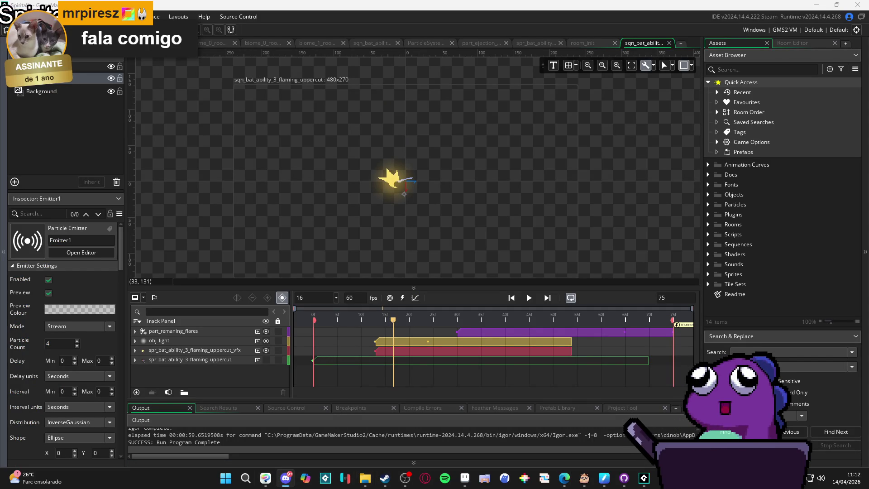
left_click(286, 478)
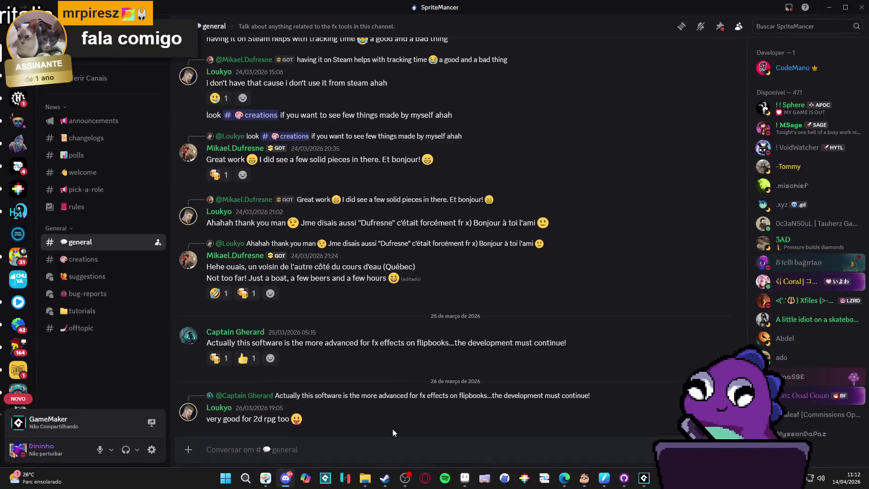
Write a greeting asking whether you can add your own particles in the program
type("Hey guys!")
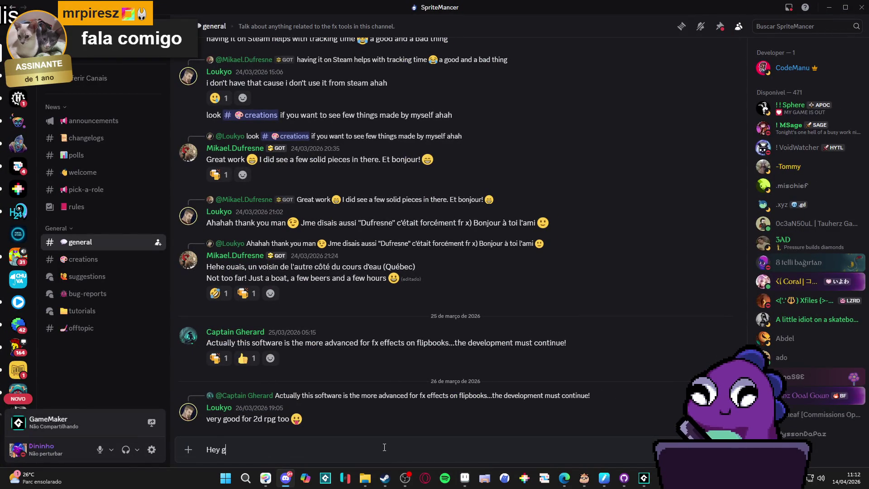
key("shift+Return")
type("H")
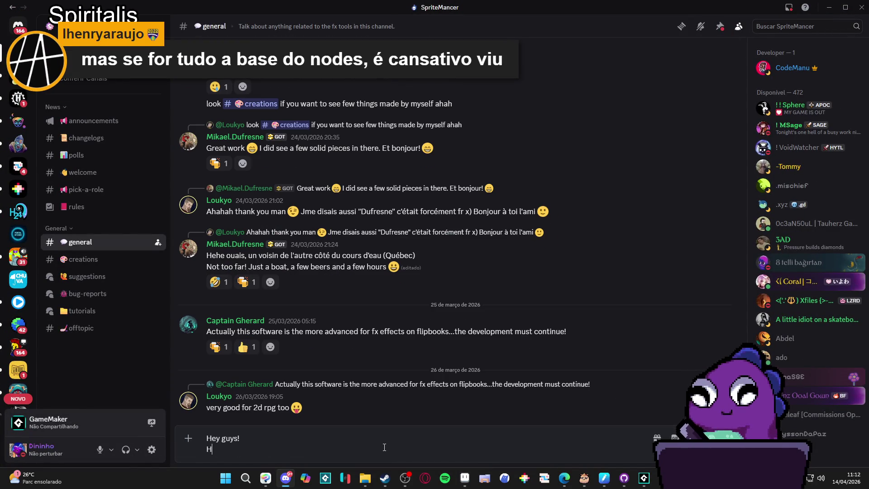
type("ow you doi")
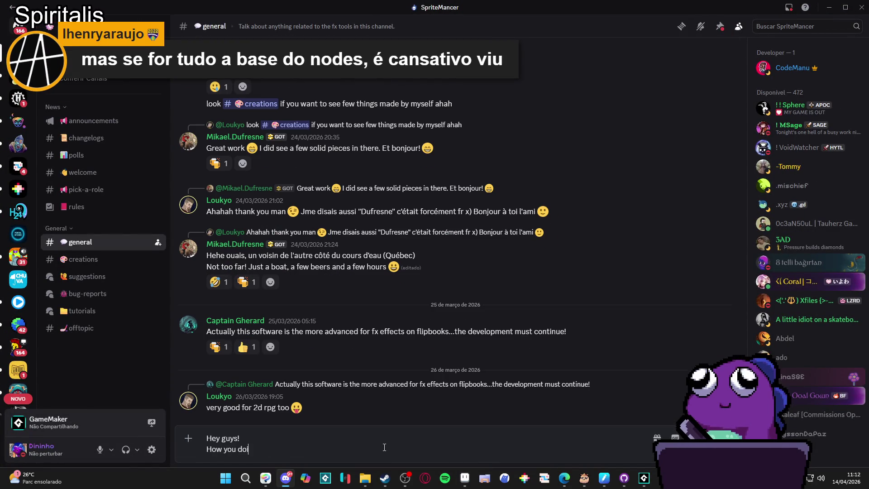
type("ng? Idk ")
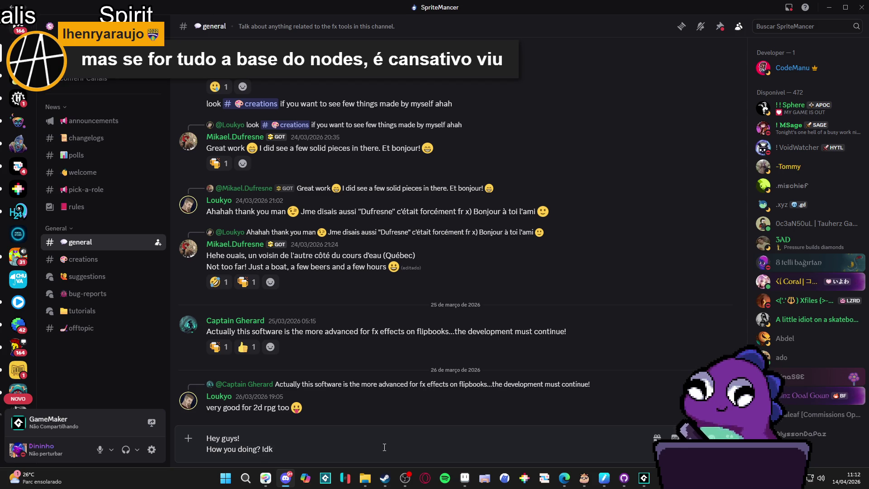
type("if this is a")
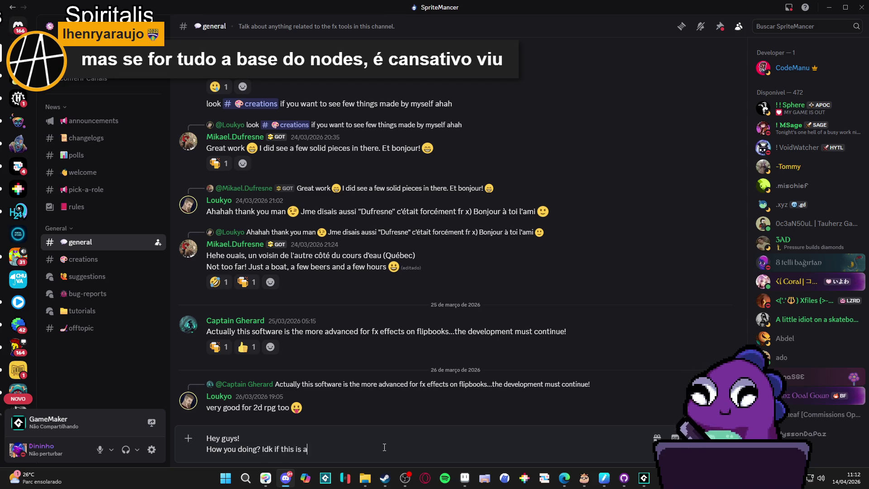
key("BackSpace")
type("the approp")
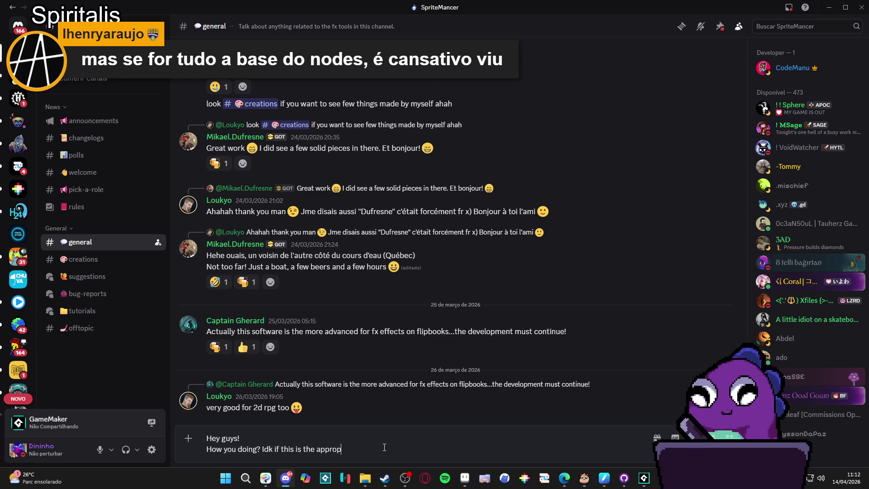
type("riate place to")
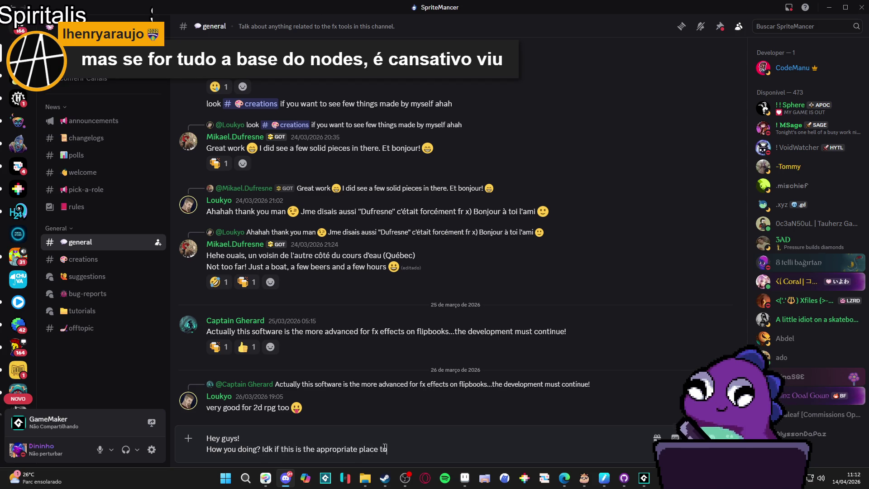
type(" ask but, ")
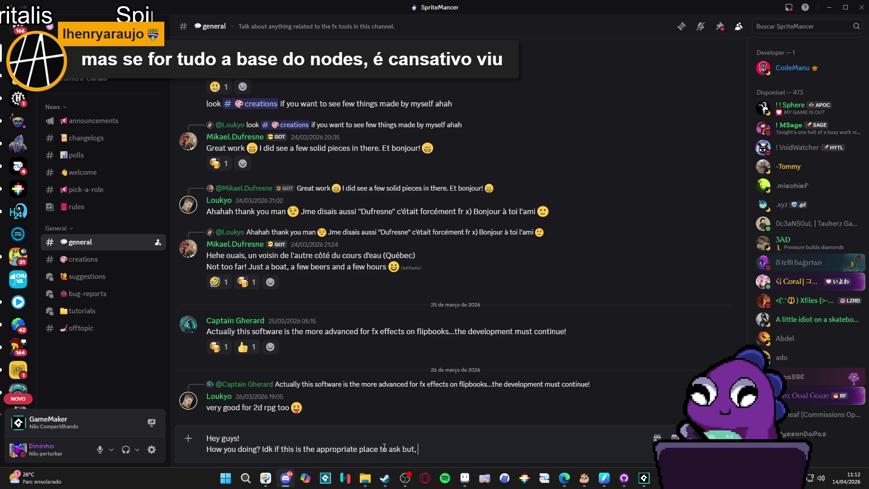
type("is this possible t")
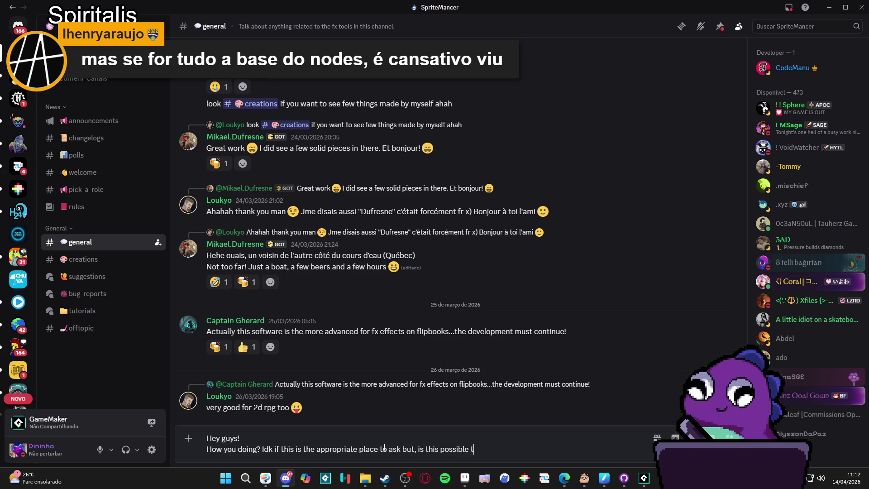
type("o add my own par")
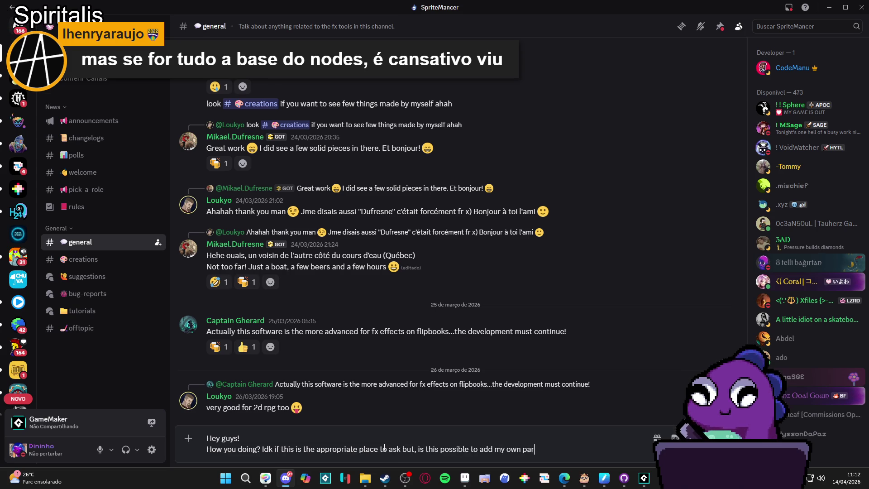
type("ticles ")
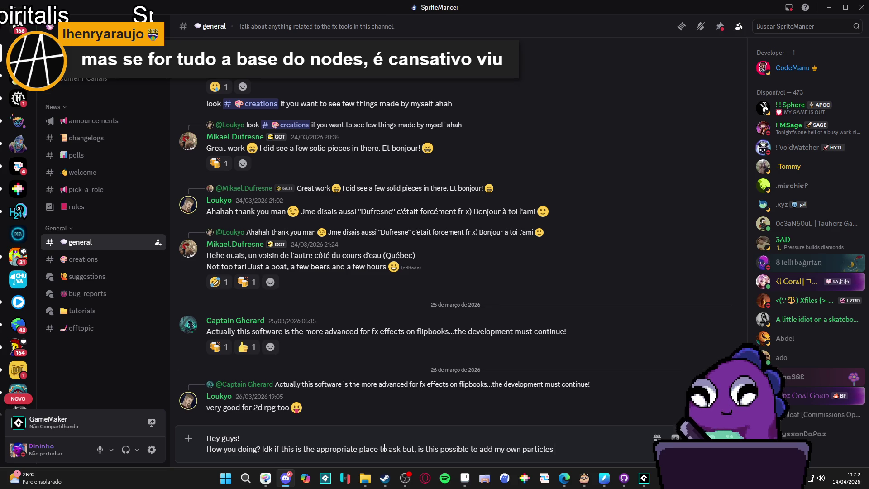
type("in the progr")
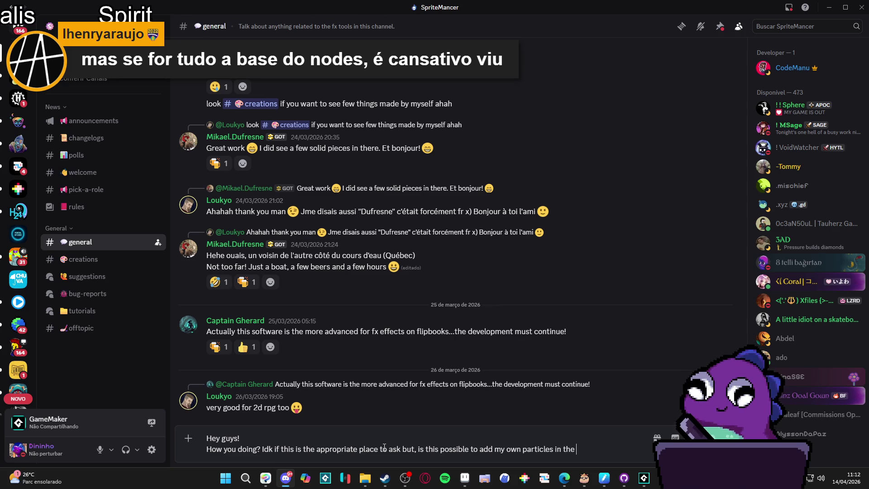
key("BackSpace")
key("BackSpace")
key("BackSpace")
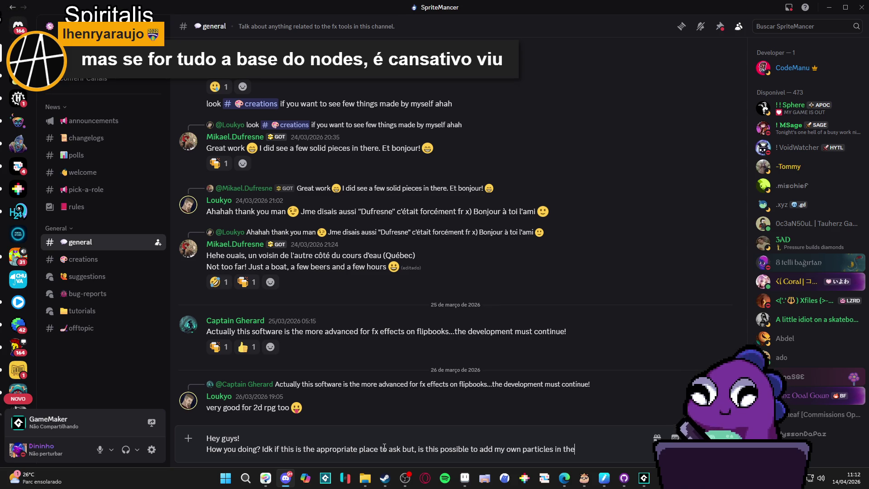
type("Sp")
key("BackSpace")
key("BackSpace")
type("the program? I wo")
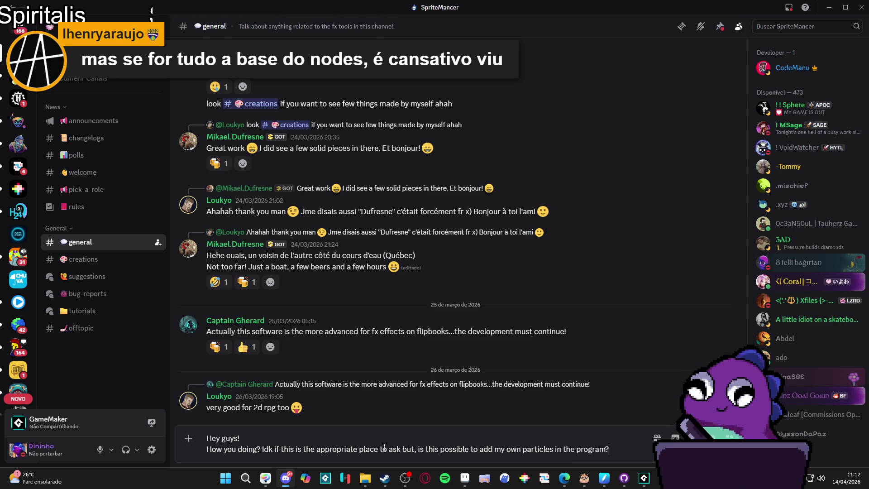
type("ul")
key("BackSpace")
key("BackSpace")
key("BackSpace")
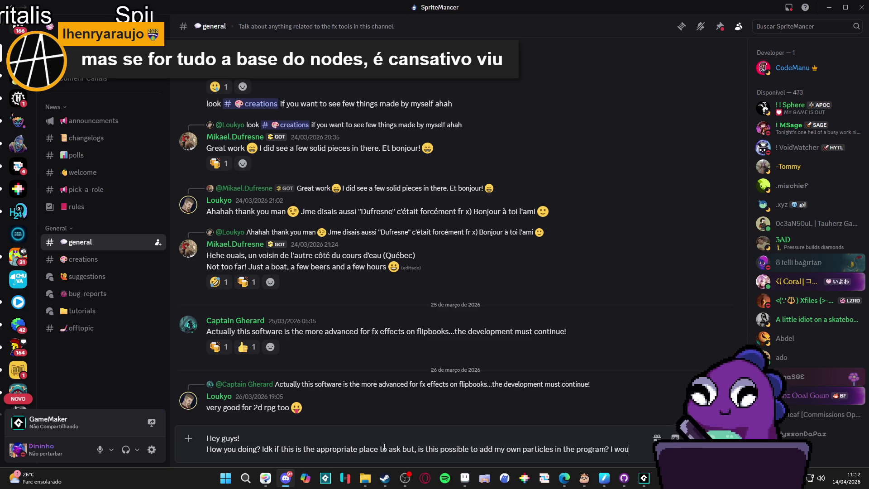
key("BackSpace")
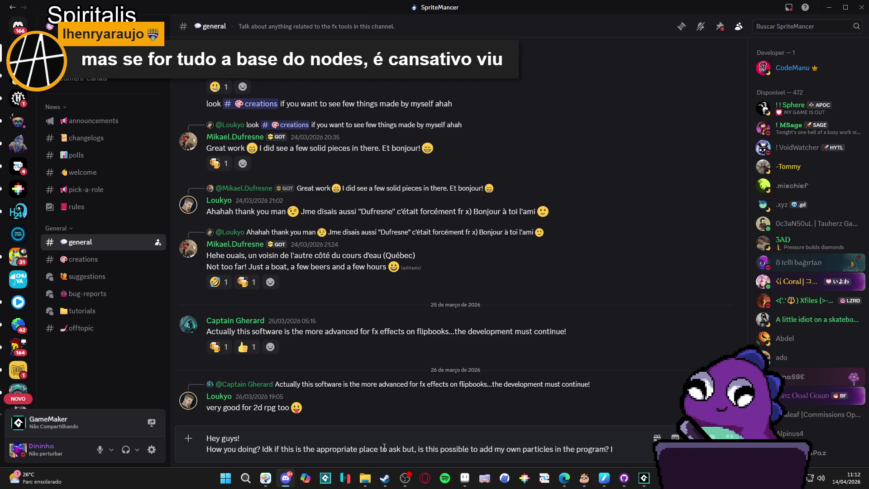
Explain the particles must be animated beyond Sprite mancer's preset ones, and send the message
type("I need it")
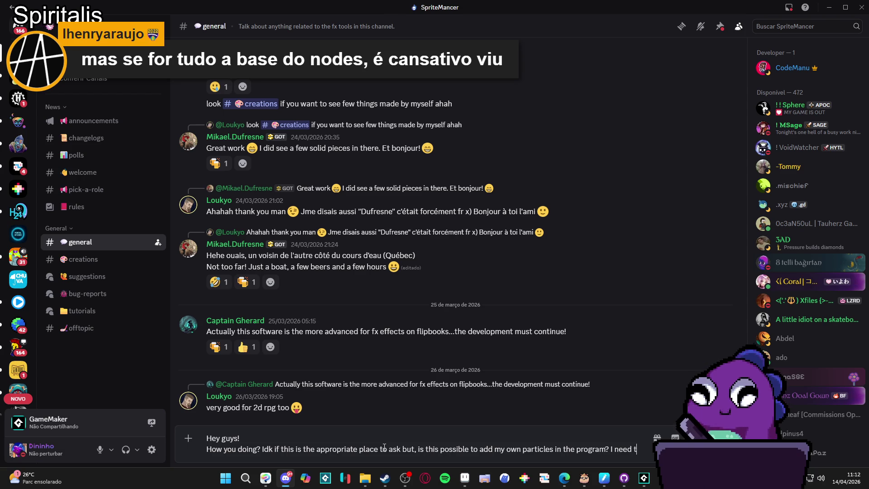
type(" to be animat")
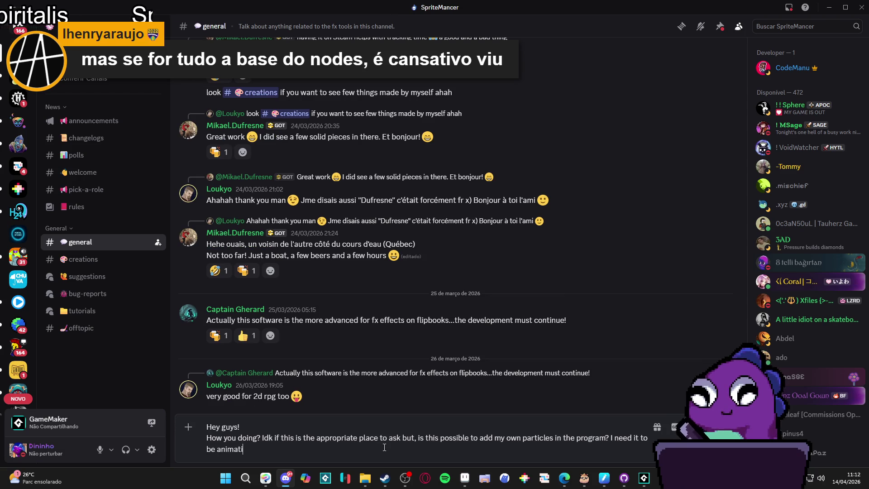
type("ed and I real")
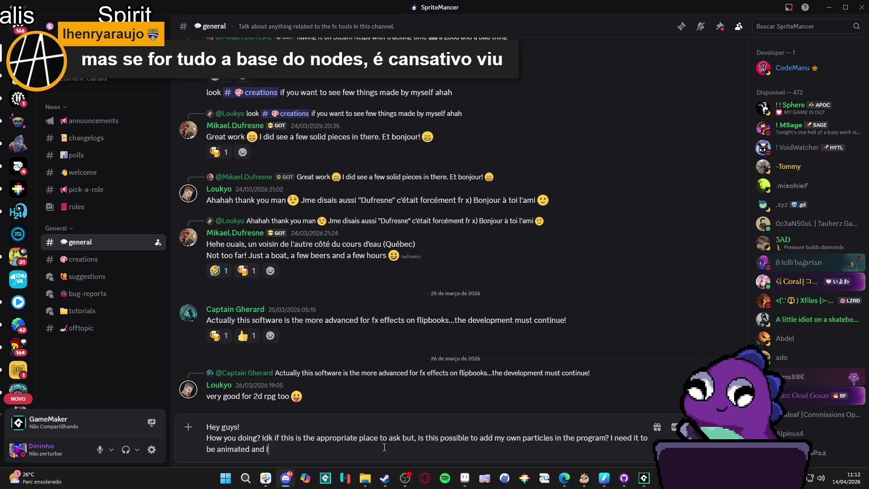
type("ized ")
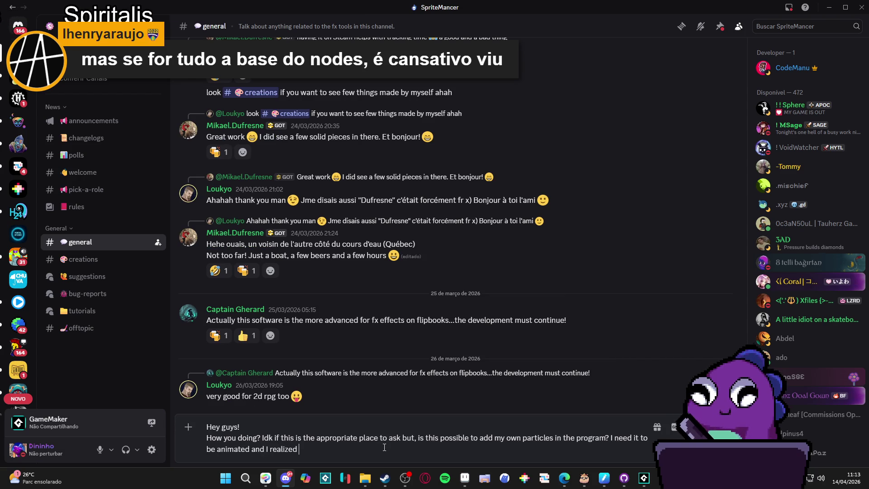
type("that the only way to add frames to")
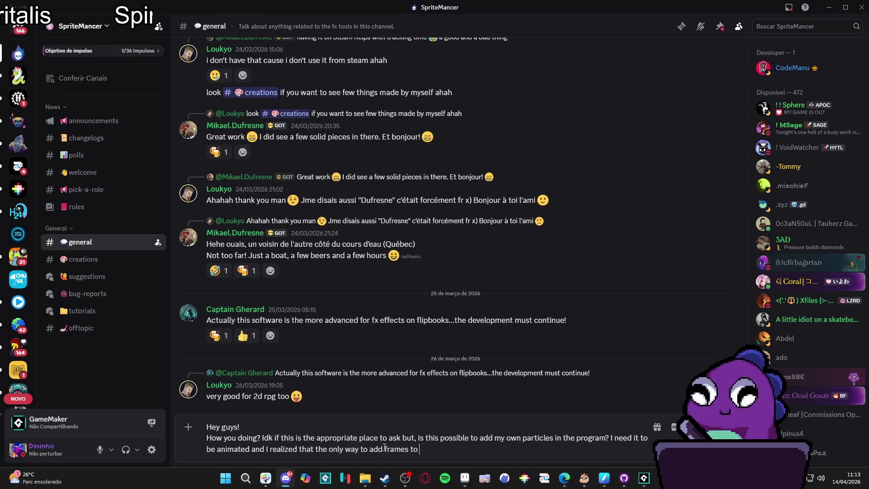
type(" a particles by ")
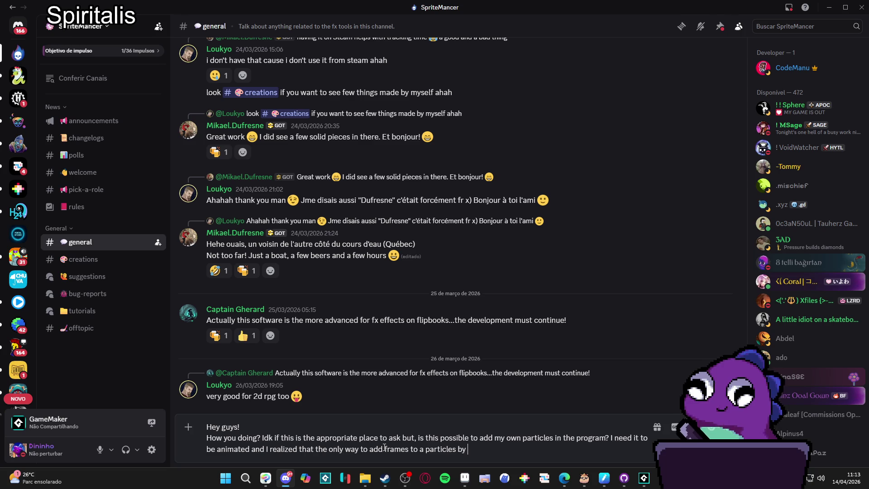
type("clicking f")
key("BackSpace")
type("offer the pre seted")
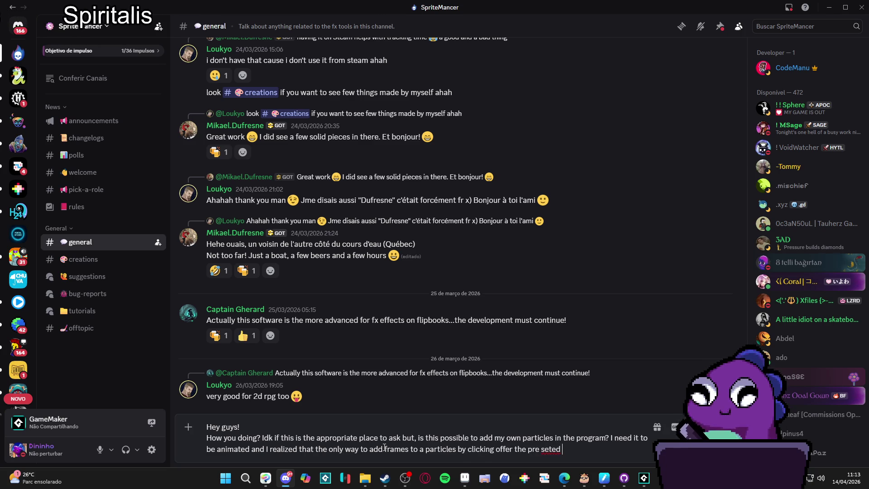
key("BackSpace")
key("BackSpace")
key("BackSpace")
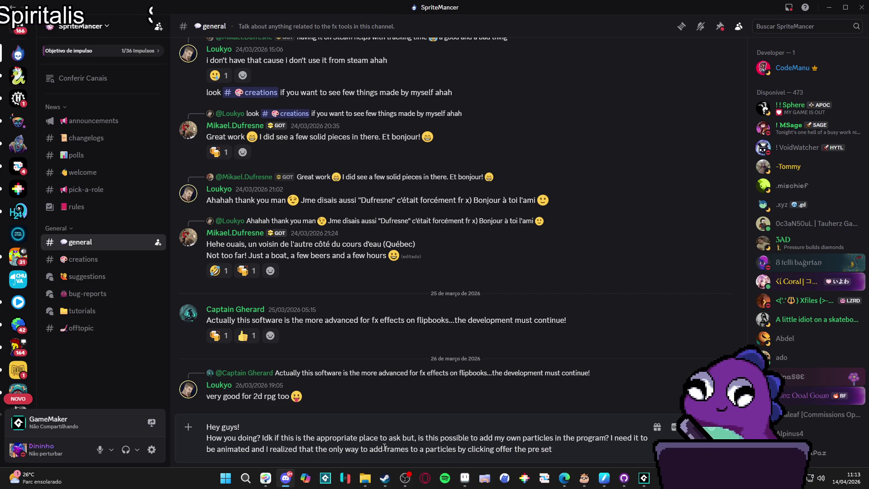
key("shift+Right")
key("shift+Right")
key("shift+Right")
type("over")
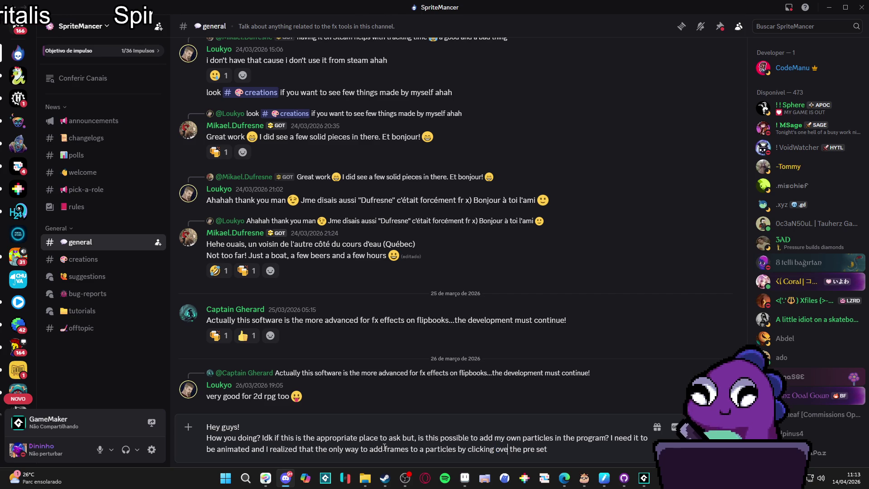
type("par")
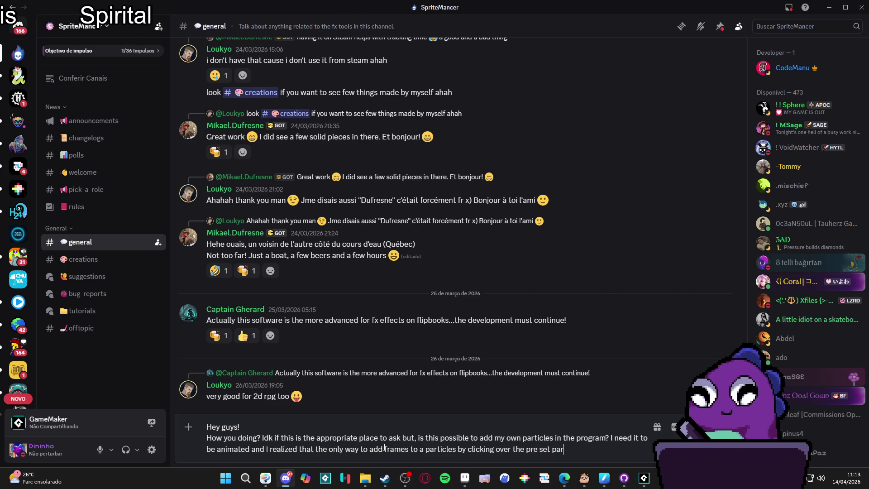
type("ticles available")
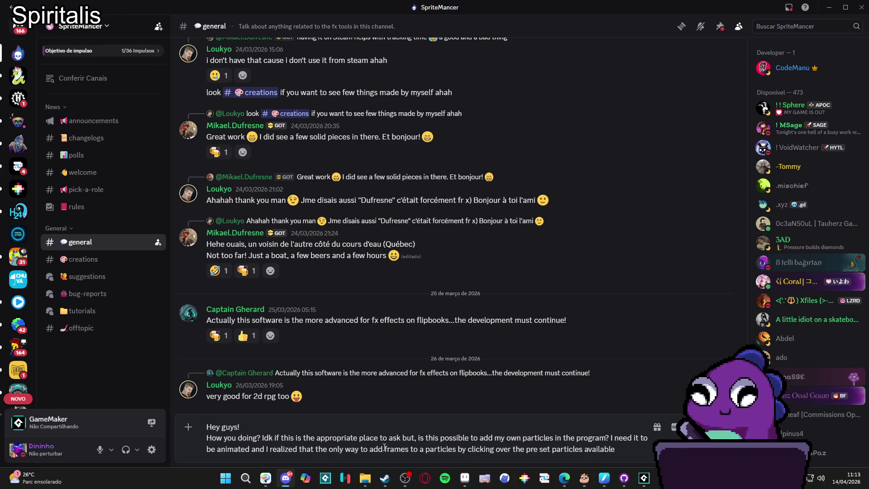
type("already  in Sprite manc")
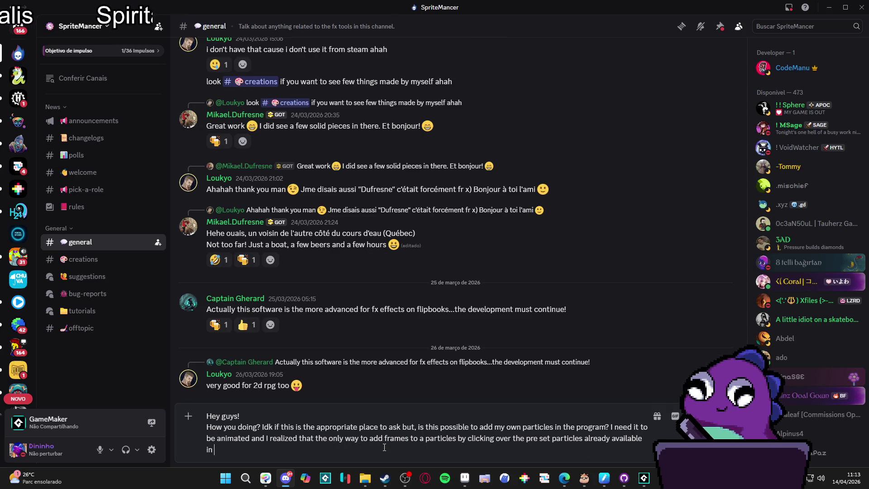
type("er")
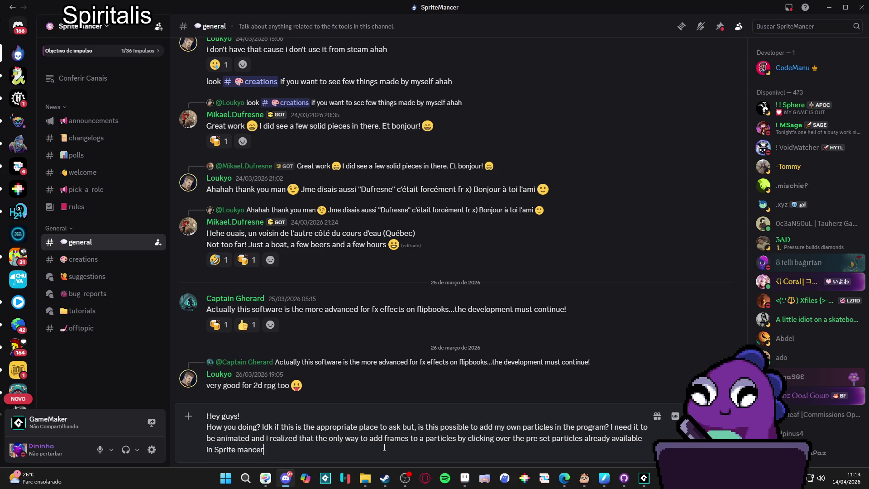
key("Return")
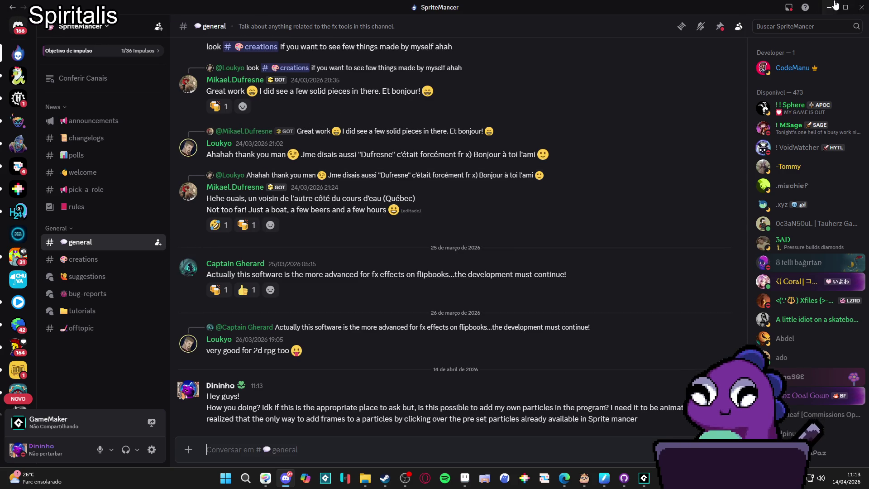
key("alt+Tab")
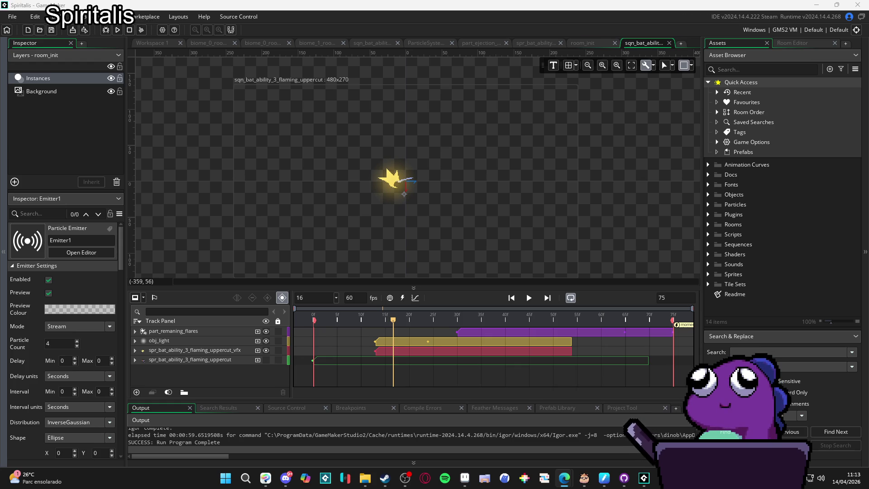
Minimize the GameMaker IDE so Aseprite with spr_slime.png is visible
left_click(818, 5)
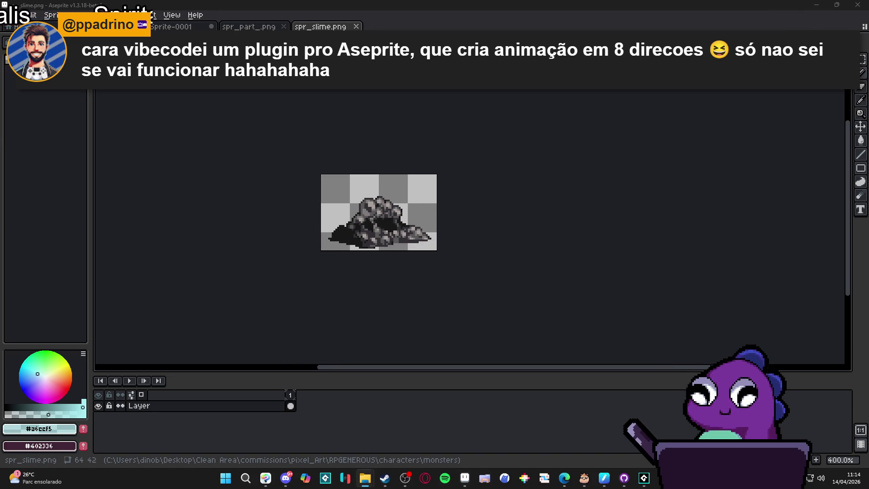
Dismiss the notice and close the spr_slime8.png image
left_click(462, 307)
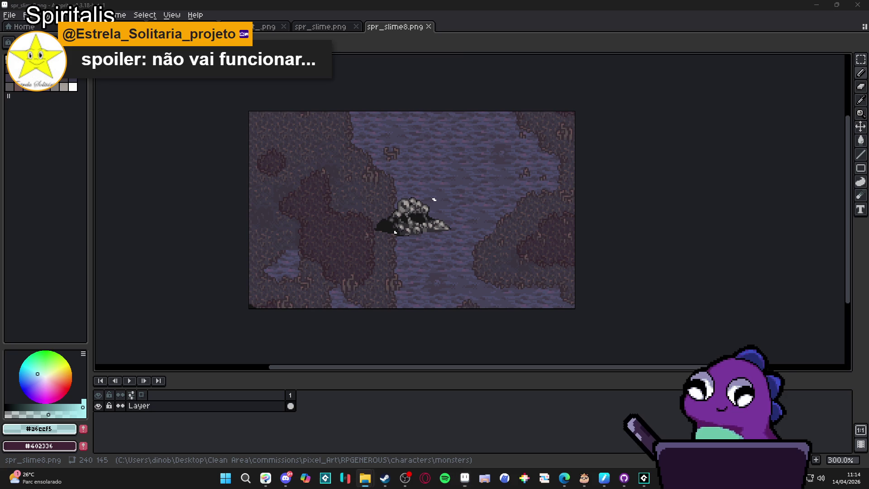
left_click(430, 28)
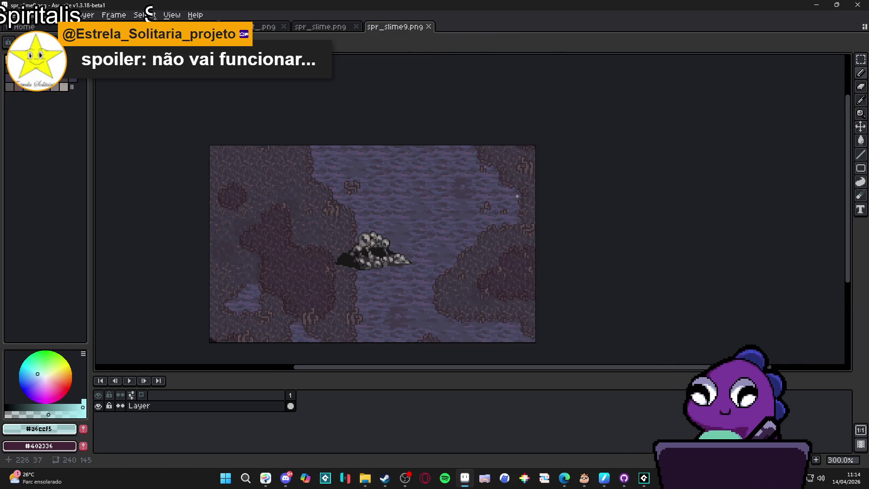
left_click(28, 15)
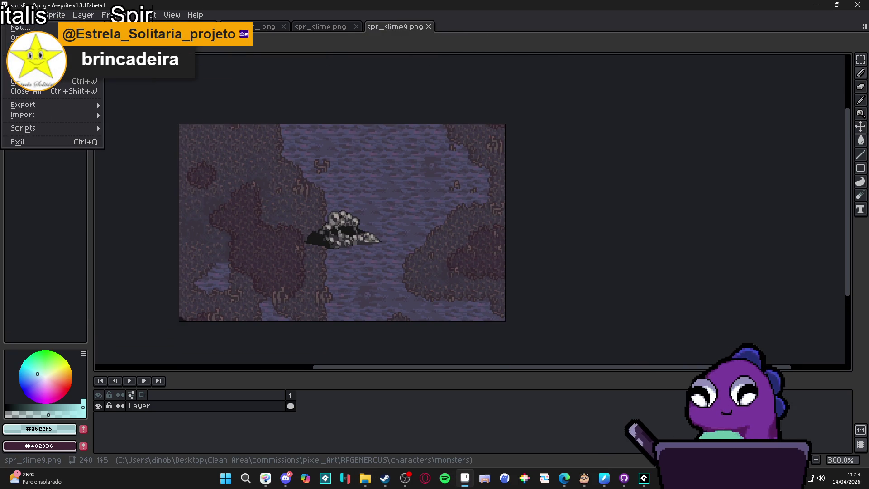
Start saving spr_slime9 as an .aseprite file in the RPGENEROUS folder
key("ctrl+shift+s")
left_click(553, 396)
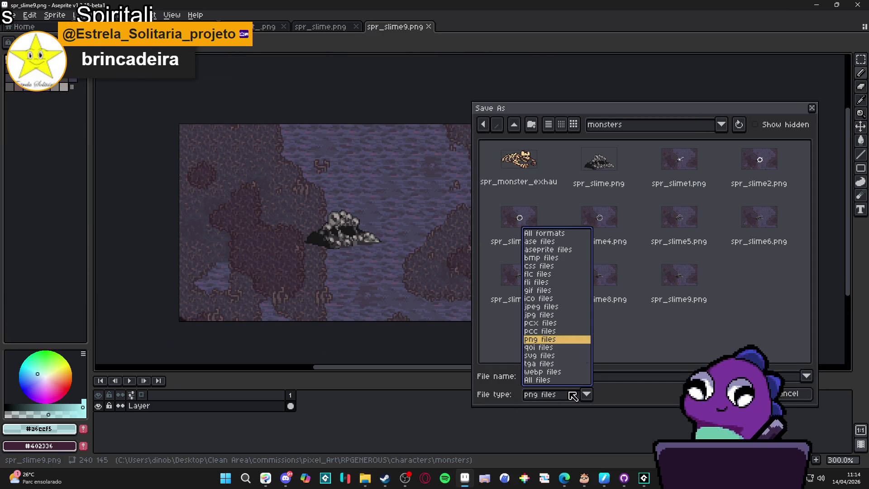
left_click(584, 252)
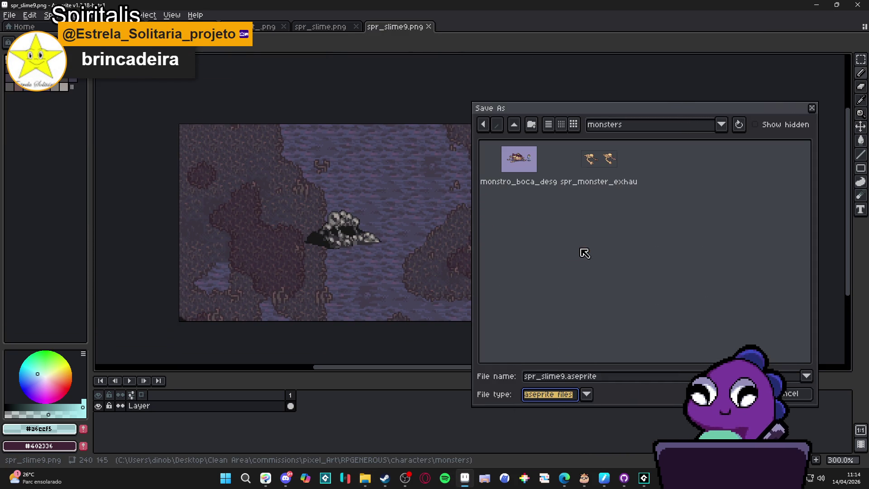
left_click(638, 122)
left_click(660, 214)
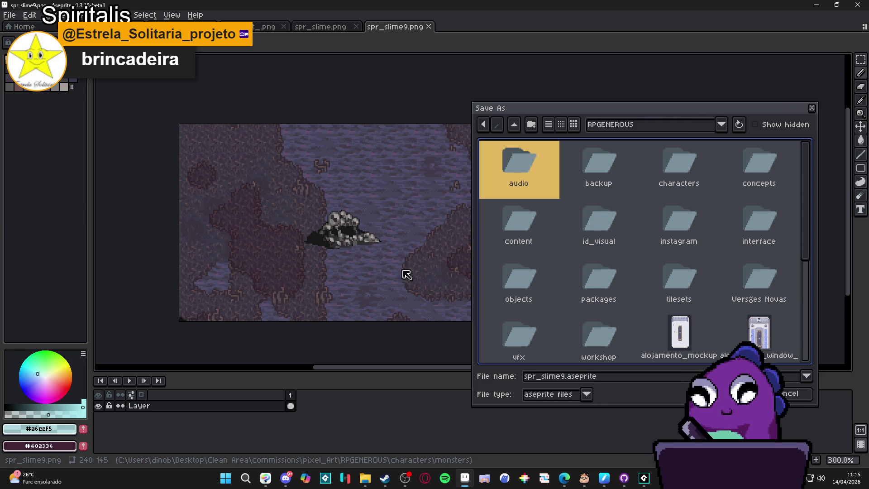
Reposition and resize the Save As dialog so it shows four folder columns
mouse_move(576, 109)
left_mouse_down()
mouse_move(628, 99)
mouse_move(617, 74)
mouse_move(607, 79)
left_mouse_up()
left_click_drag(501, 180, 566, 178)
left_click_drag(684, 78, 647, 77)
left_click_drag(521, 233, 456, 221)
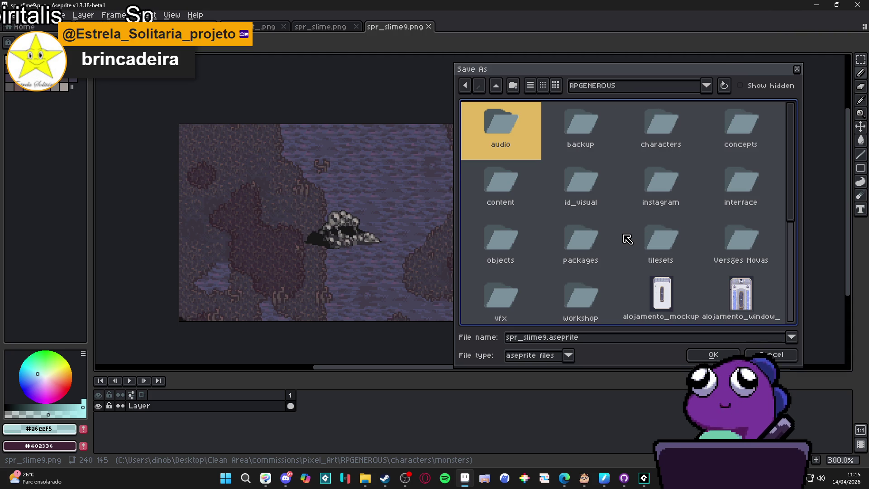
mouse_move(605, 77)
left_mouse_down()
mouse_move(649, 85)
mouse_move(625, 80)
mouse_move(643, 70)
left_mouse_up()
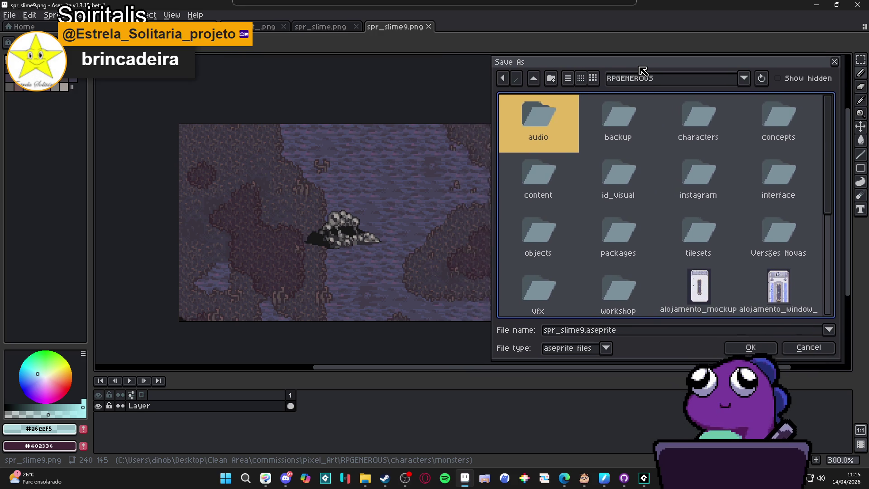
mouse_move(492, 69)
left_mouse_down()
mouse_move(509, 69)
mouse_move(479, 65)
left_mouse_up()
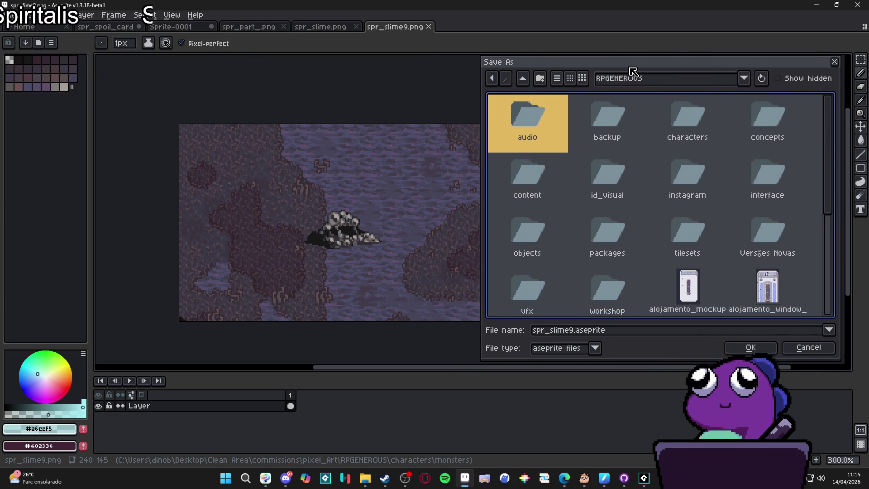
mouse_move(632, 59)
left_mouse_down()
mouse_move(632, 40)
mouse_move(622, 59)
left_mouse_up()
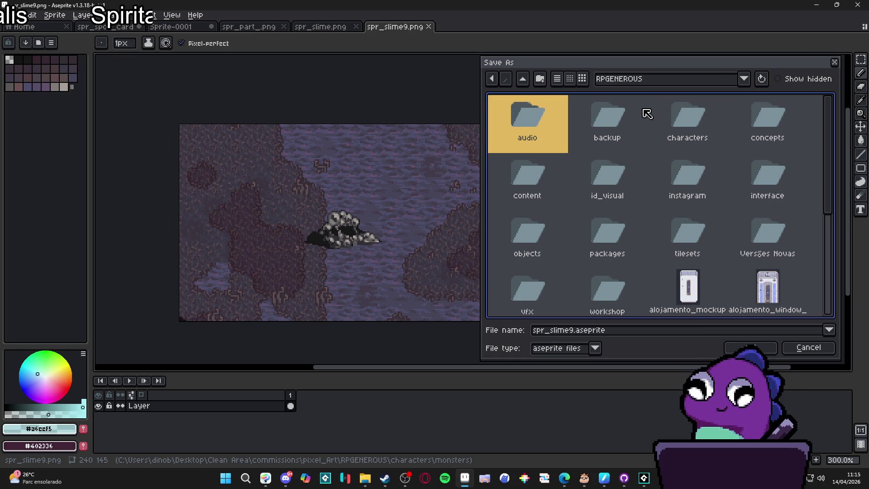
Browse to the interface > battle_icons folder as the save location
left_click(662, 205)
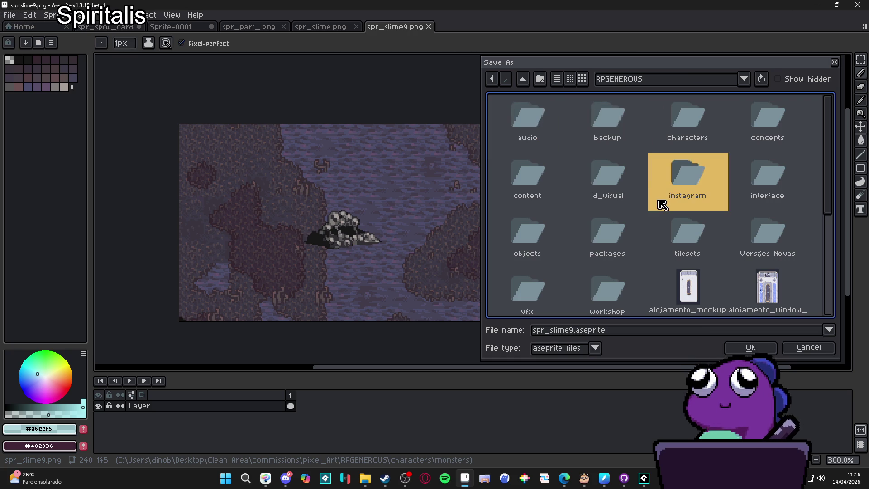
mouse_move(643, 180)
left_mouse_down()
mouse_move(527, 121)
mouse_move(536, 162)
mouse_move(598, 198)
mouse_move(609, 243)
left_mouse_up()
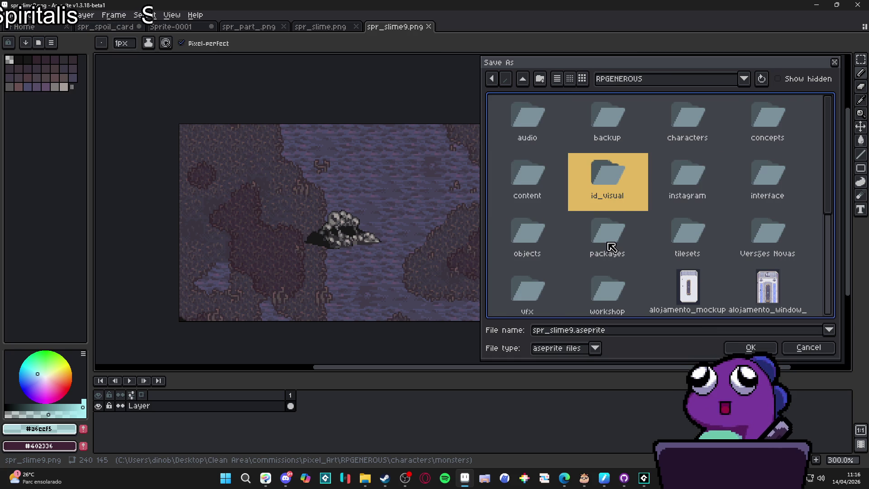
left_click(616, 249)
scroll(629, 253, "down", 1)
scroll(674, 259, "up", 1)
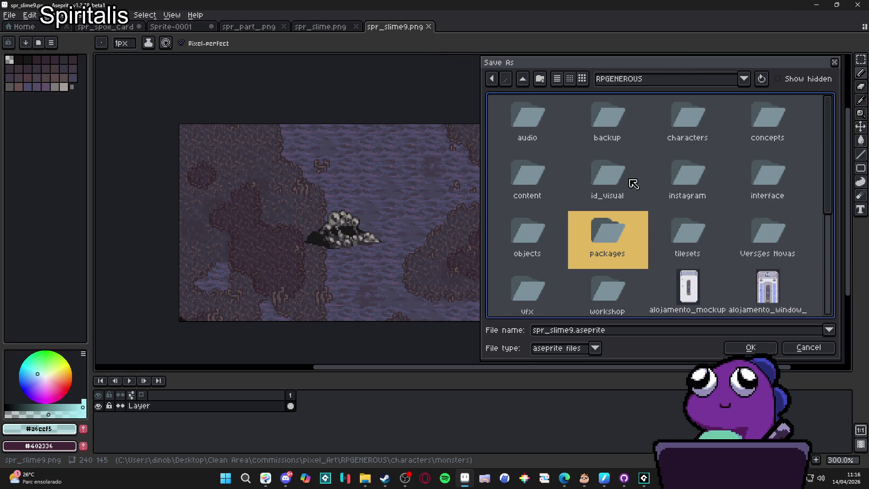
left_click(756, 177)
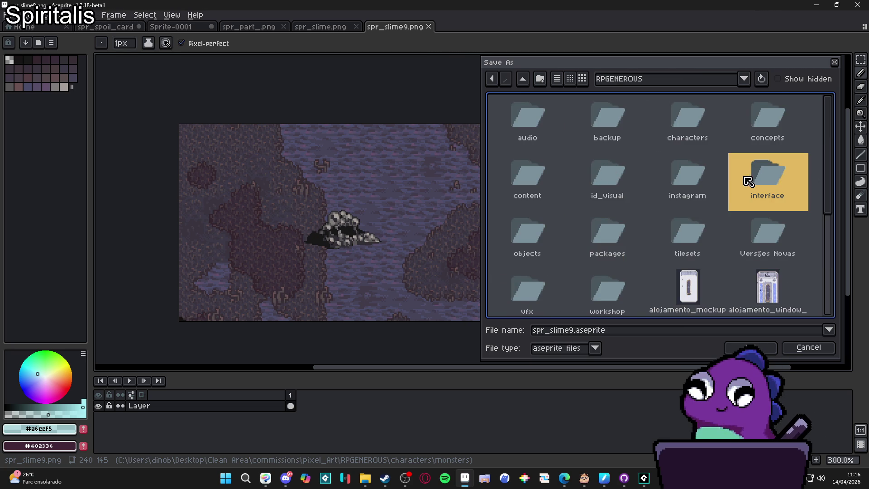
double_click(741, 190)
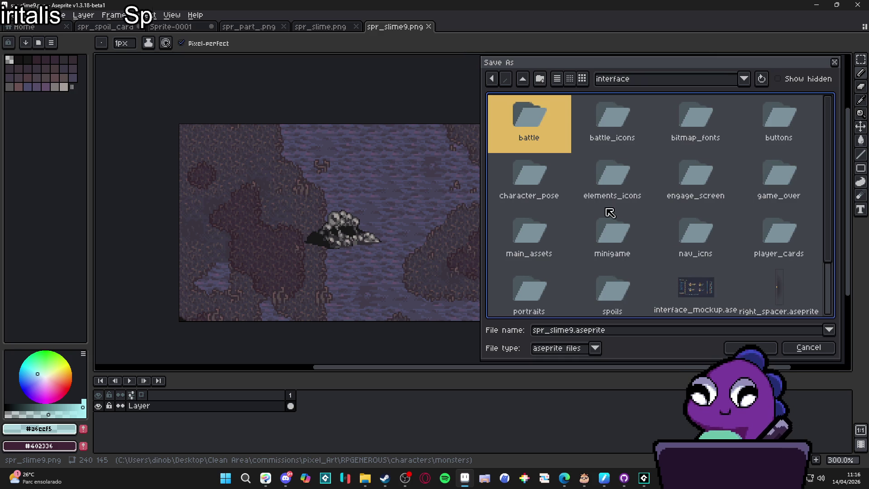
scroll(633, 308, "down", 2)
scroll(747, 287, "up", 2)
scroll(737, 267, "down", 2)
scroll(689, 178, "up", 2)
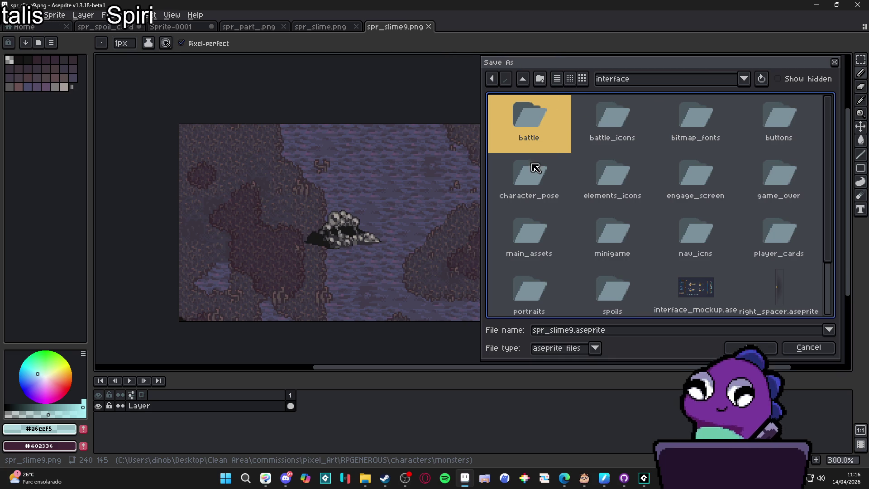
left_click(618, 167)
double_click(620, 130)
Replace the old slime file name with false_strike_icon.aseprite and save
left_click(594, 332)
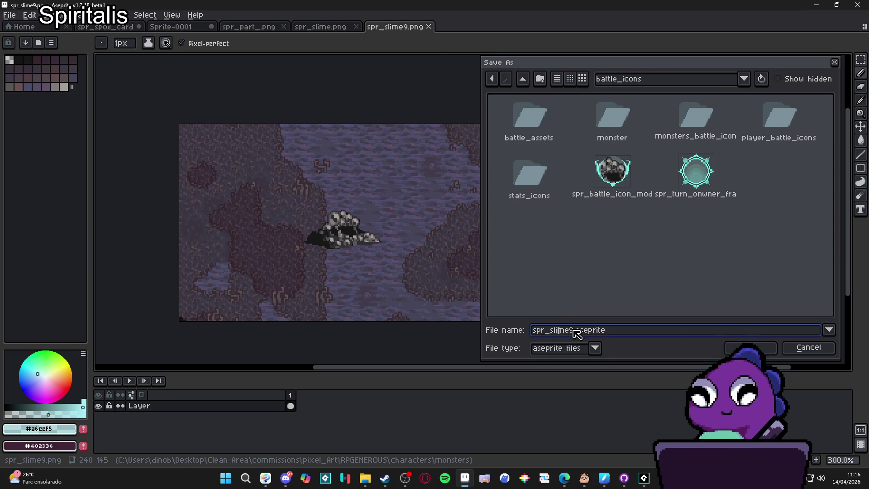
left_click_drag(575, 331, 527, 331)
type("se")
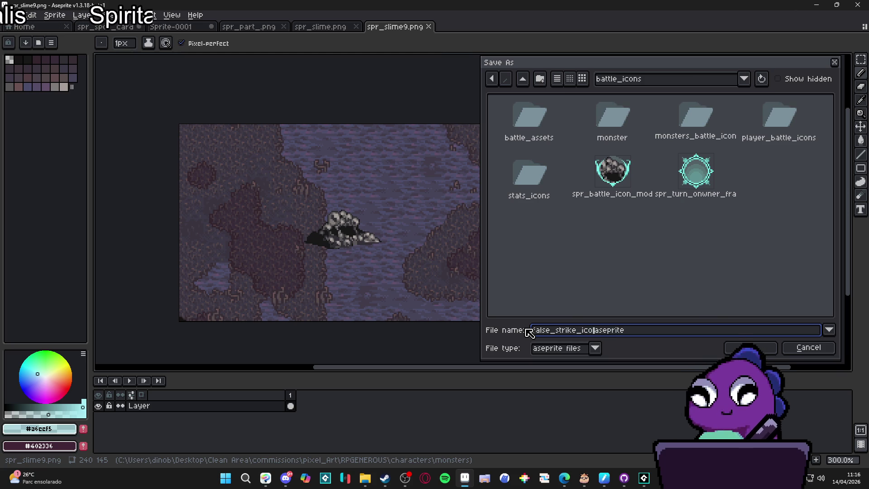
type("n.")
key("Return")
mouse_move(364, 477)
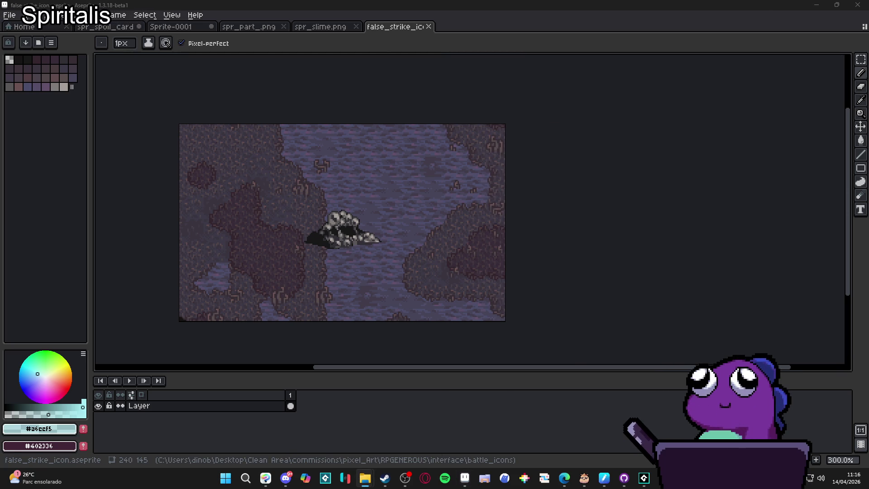
key("alt+Tab")
Navigate Explorer to RPGENEROUS > interface > battle_icons > stats_icons
left_click(510, 26)
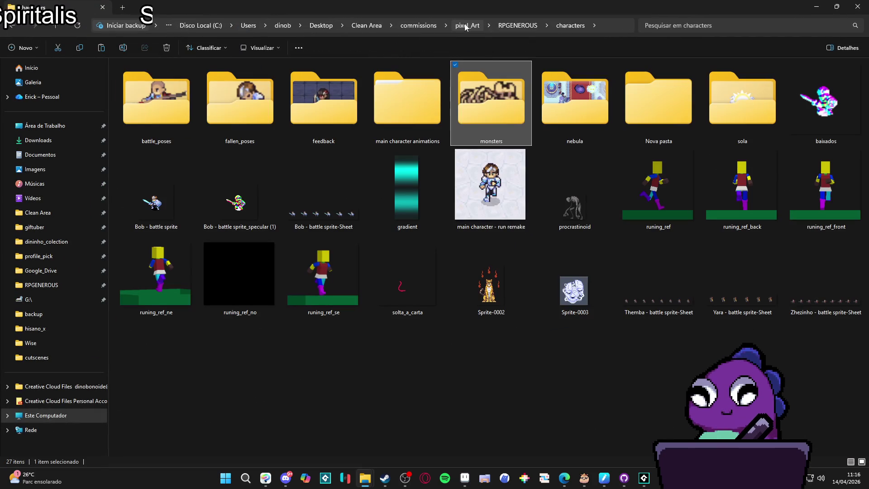
left_click(510, 26)
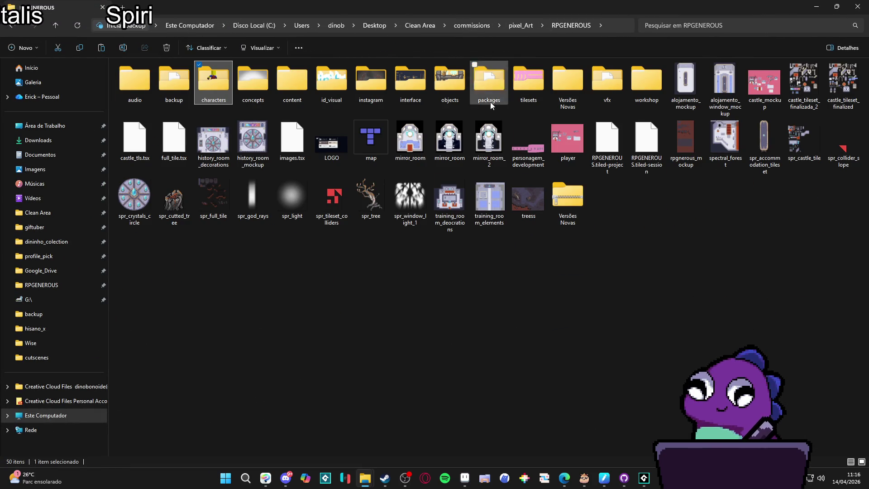
left_click(520, 26)
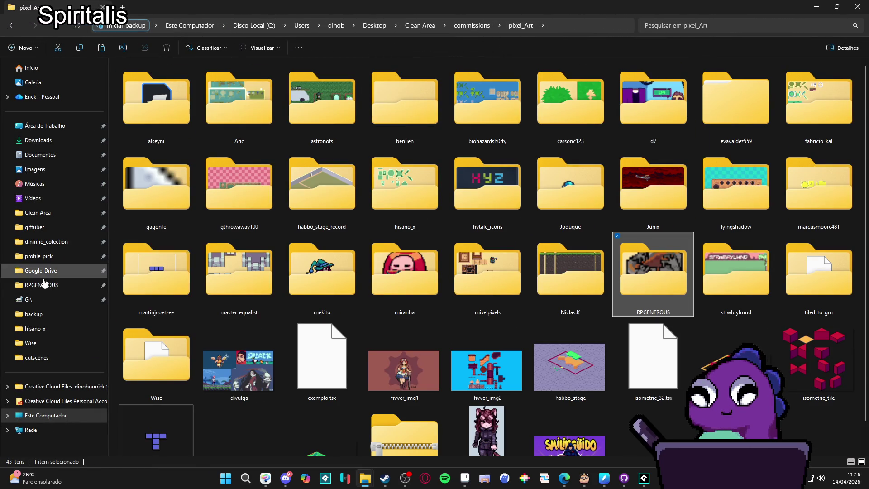
left_click(42, 284)
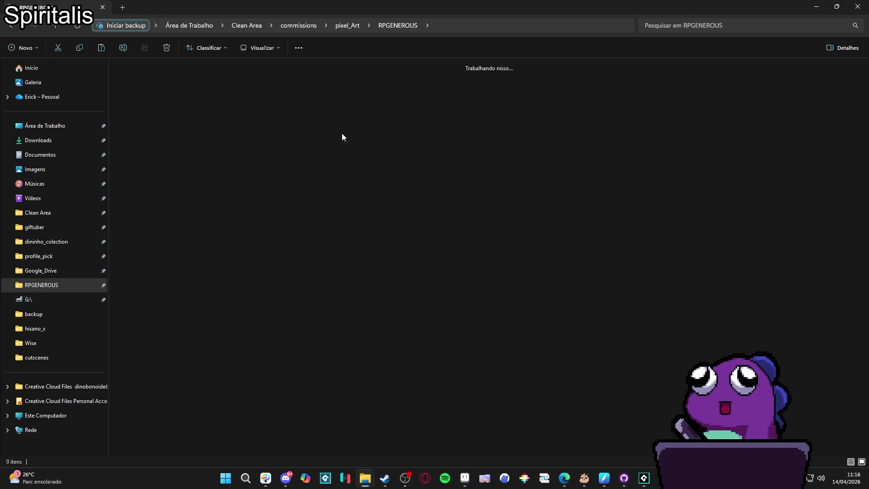
double_click(281, 115)
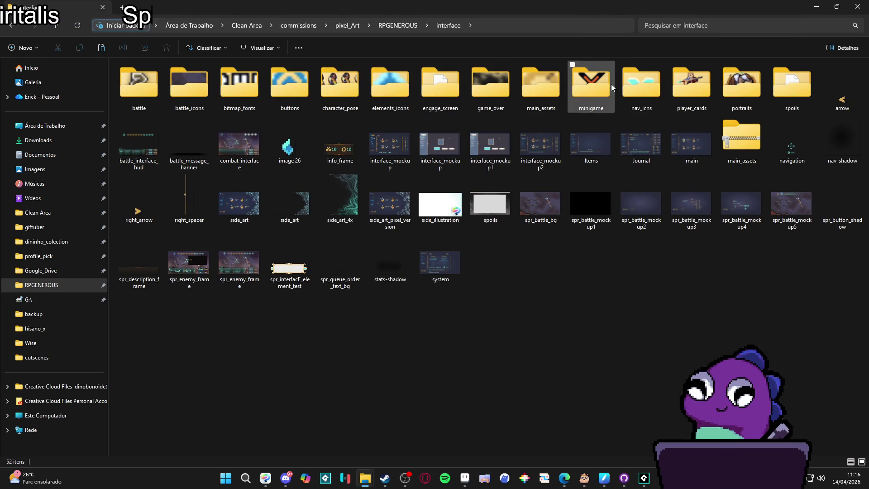
left_click(239, 86)
left_click(185, 89)
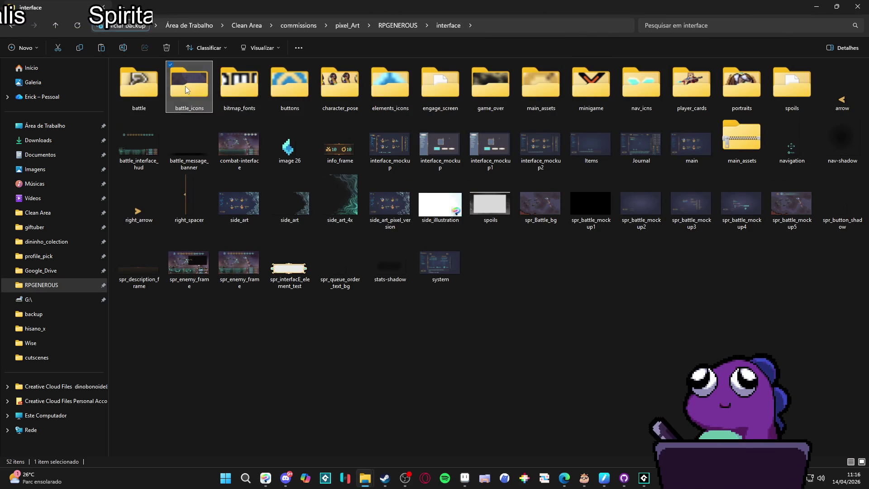
double_click(186, 89)
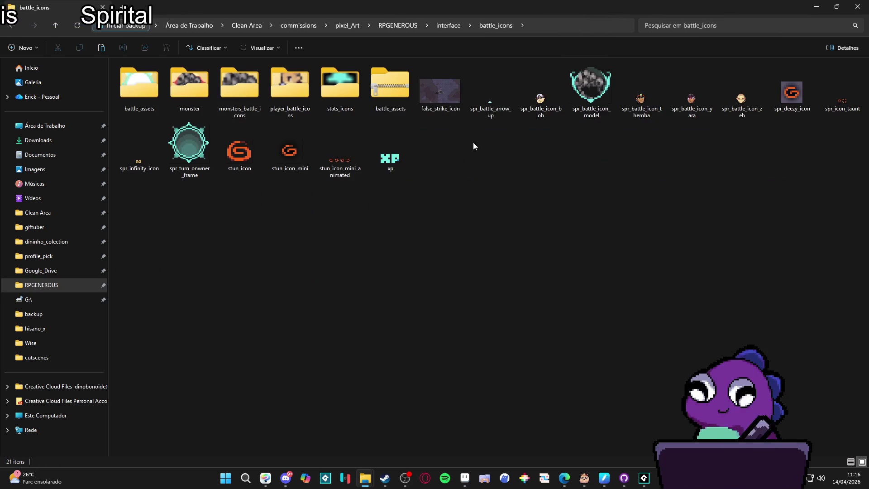
double_click(330, 97)
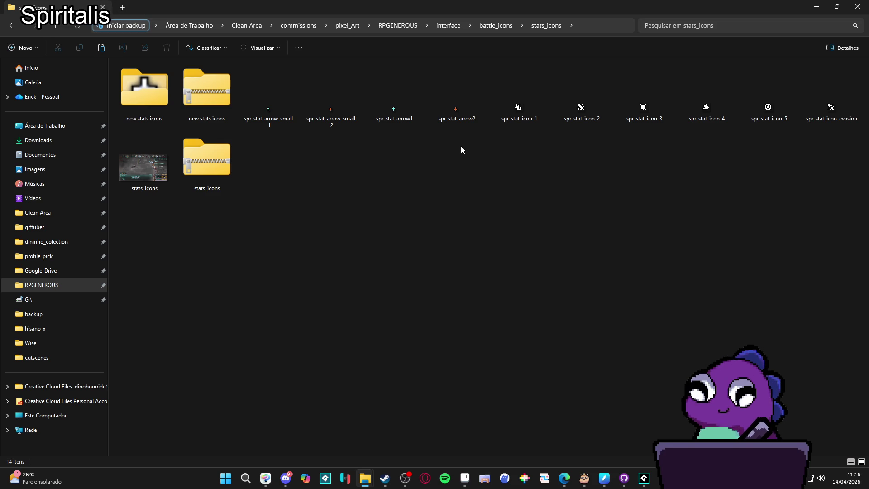
Select spr_stat_icon_5 and enlarge the icon view, then go back to Aseprite
left_click(775, 124)
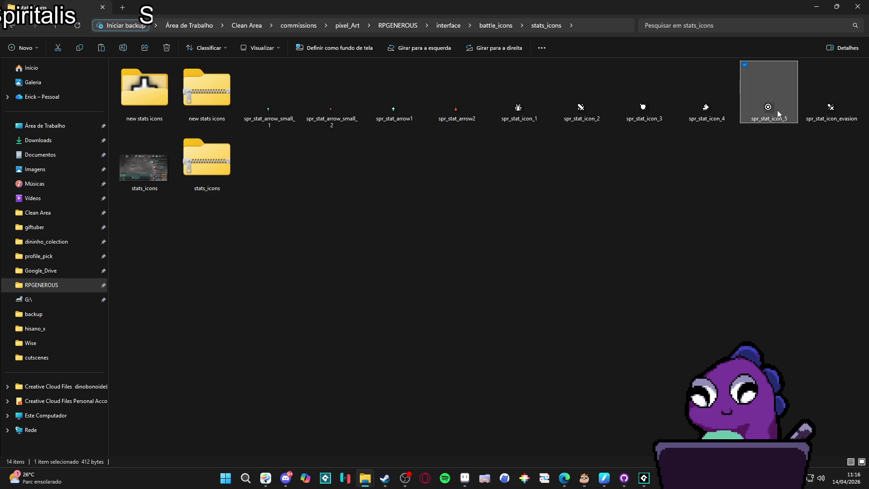
scroll(778, 110, "up", 5, "ctrl")
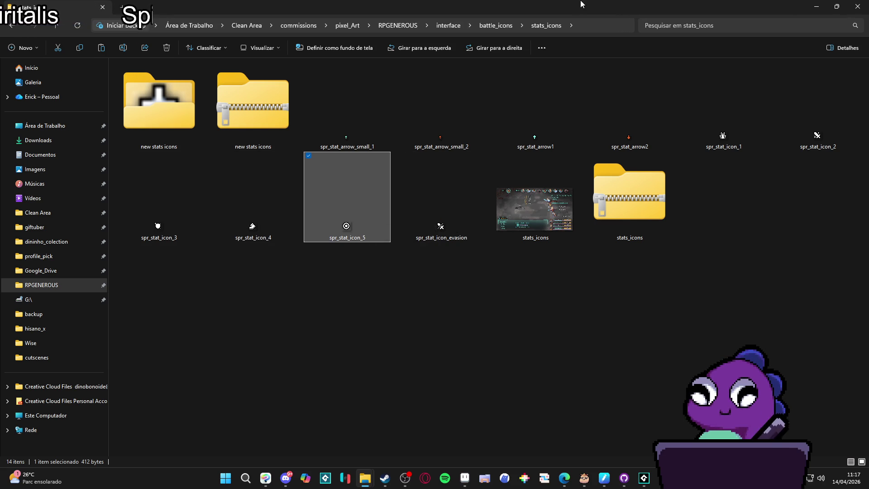
key("alt+Tab")
scroll(288, 307, "up", 1)
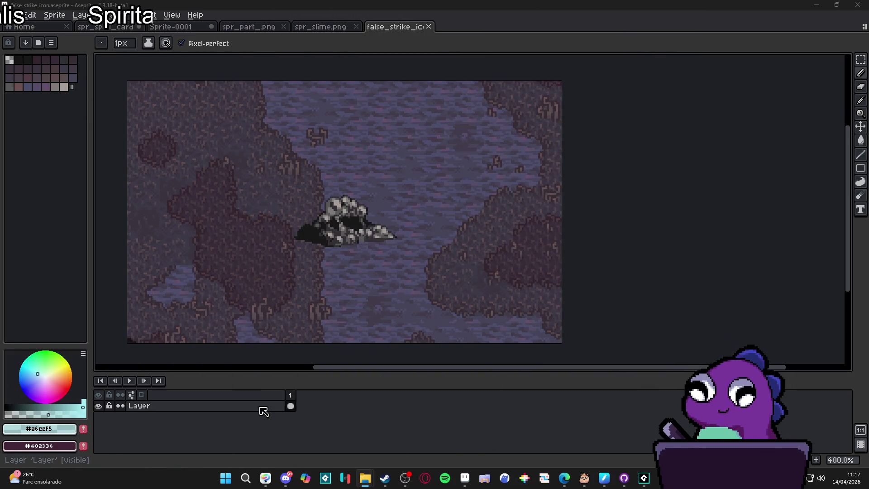
Add a new layer, load the AAP-Splendor128 palette and pick white
key("shift+n")
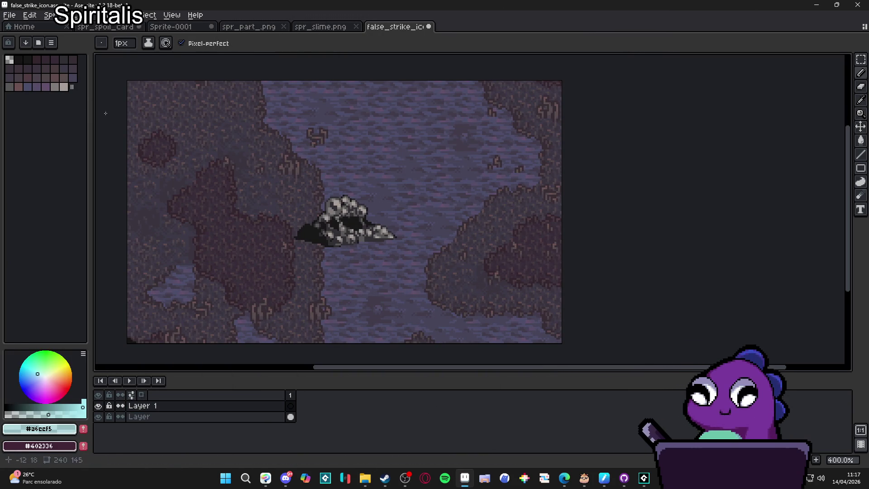
left_click(38, 42)
left_click(187, 164)
left_click(27, 233)
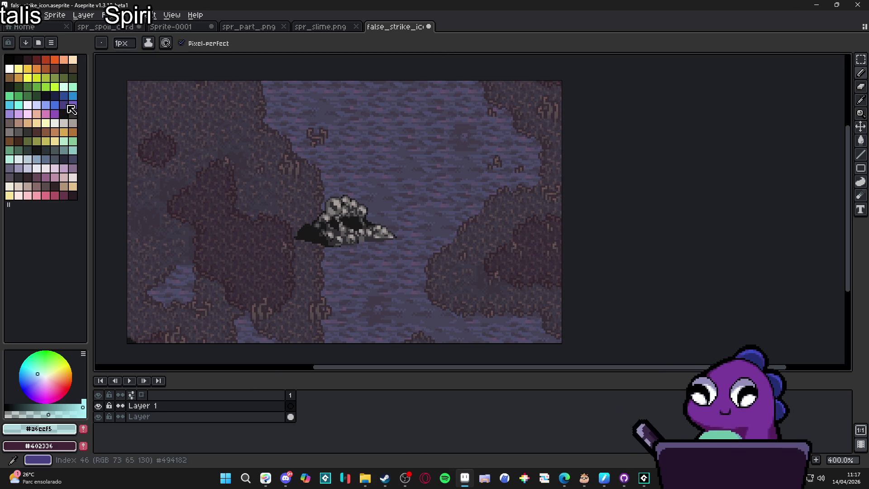
left_click(9, 68)
Stamp a 25px white dot and erase its centre at 19px to leave a ring
scroll(361, 230, "up", 3)
key("plus")
key("plus")
key("plus")
left_click(328, 213)
key("e")
key("plus")
key("plus")
key("plus")
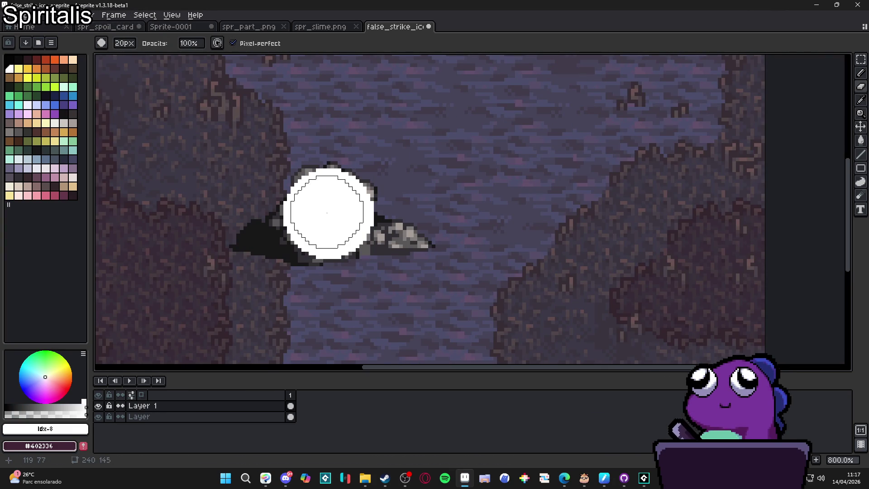
left_click(328, 213)
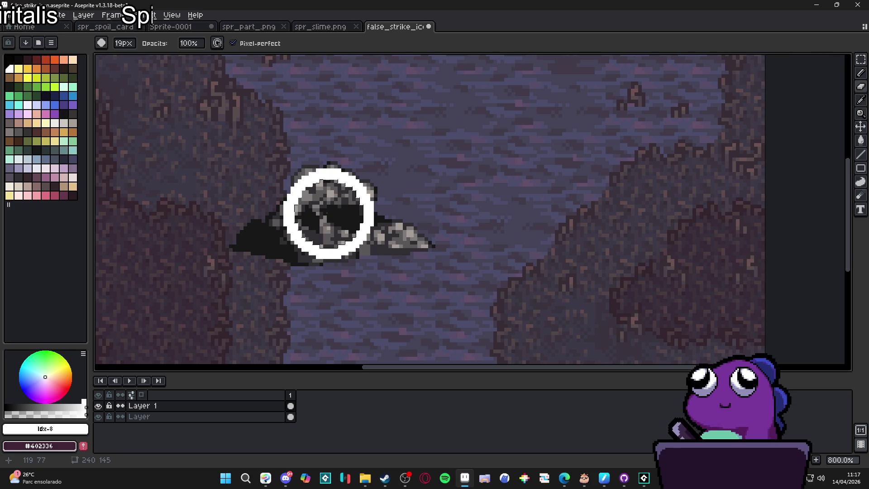
Paint a 13px white pencil dot in the ring's centre
key("b")
key("ctrl")
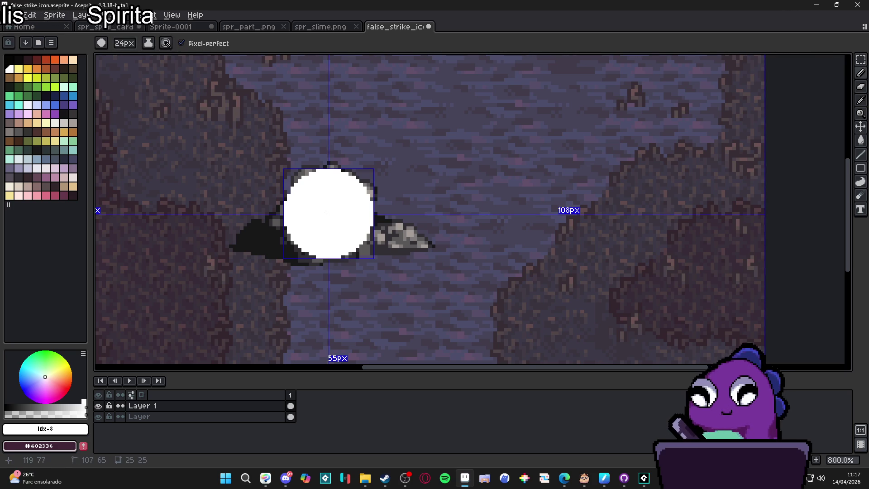
key("ctrl")
key("minus")
key("minus")
key("minus")
key("minus")
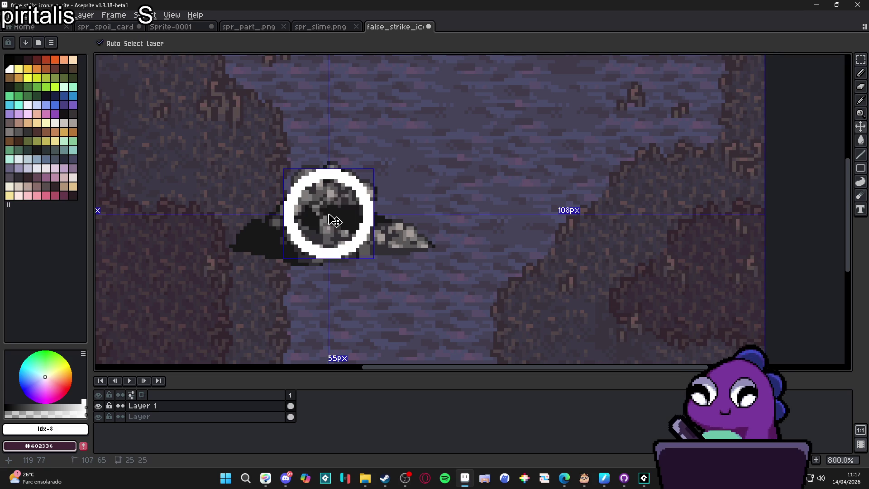
key("minus")
key("minus")
left_click(328, 213)
scroll(368, 252, "down", 3)
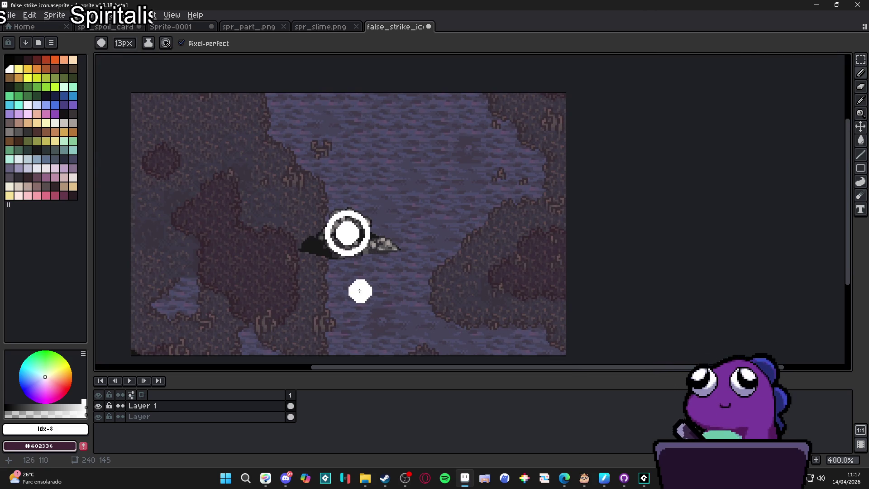
Undo the old ring, then paint a 16px white circle and clear its middle with an 11px eraser
key("Delete")
scroll(353, 241, "up", 6)
key("plus")
key("plus")
key("plus")
left_click(345, 213)
key("e")
key("plus")
key("plus")
key("plus")
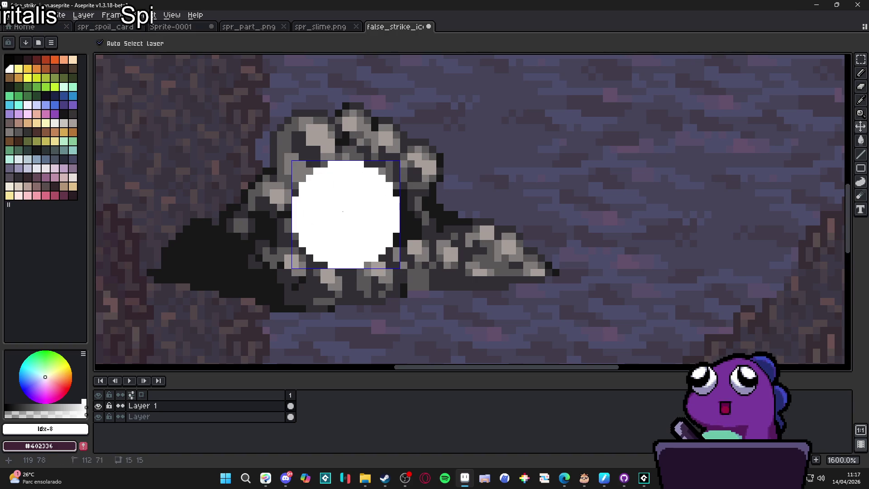
left_click(342, 211)
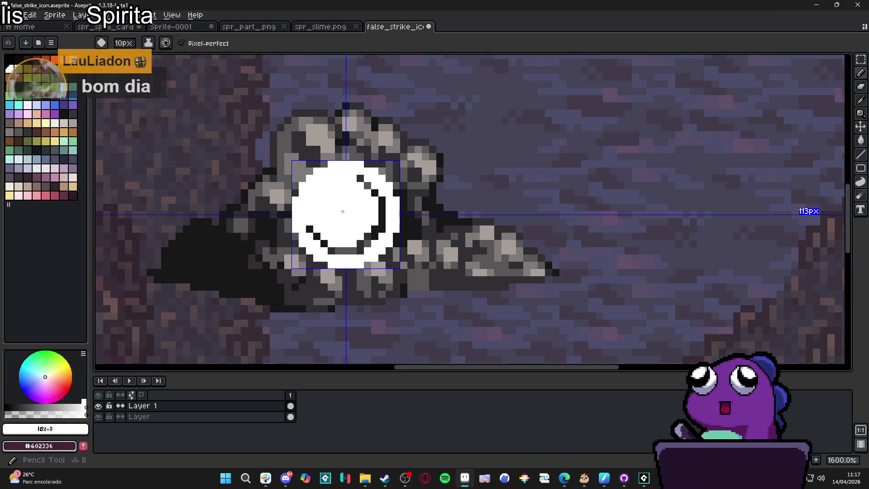
scroll(362, 217, "down", 7)
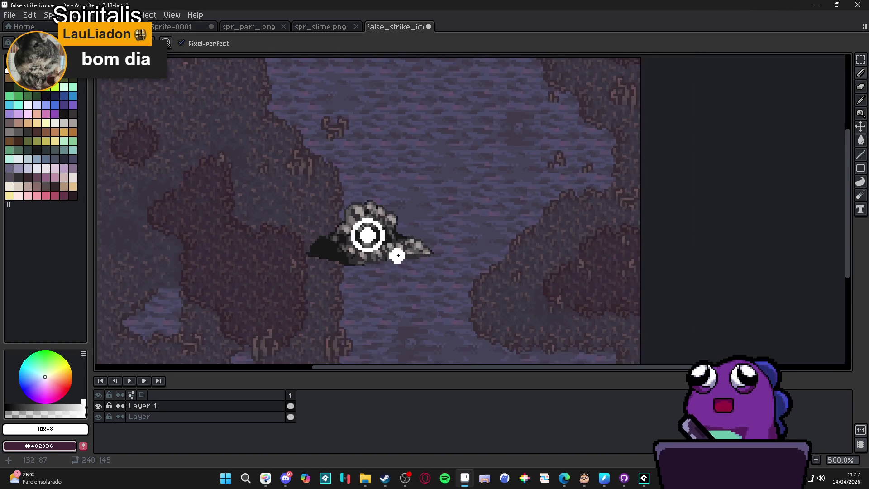
scroll(406, 258, "up", 3)
scroll(396, 246, "down", 1)
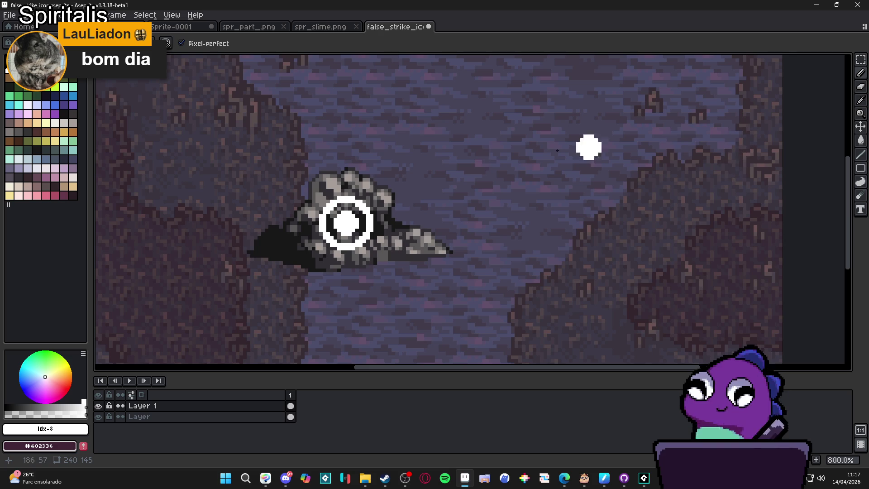
scroll(335, 172, "down", 1)
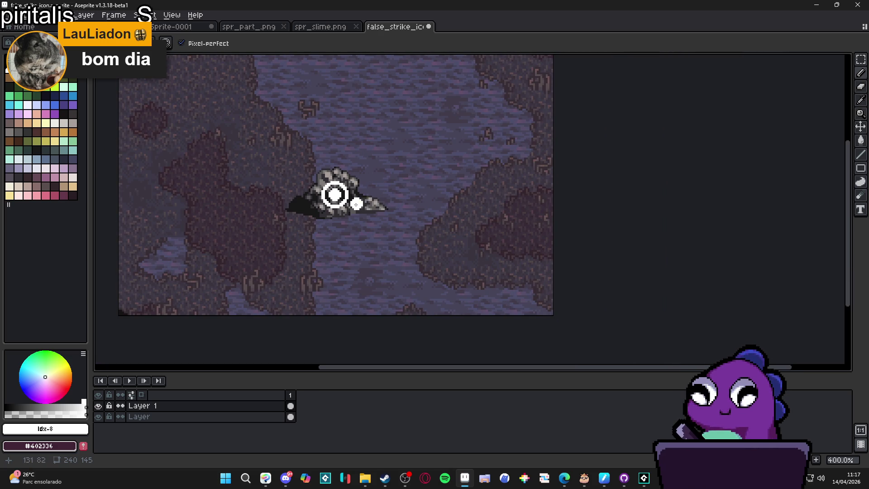
scroll(355, 206, "up", 1)
scroll(356, 207, "up", 1)
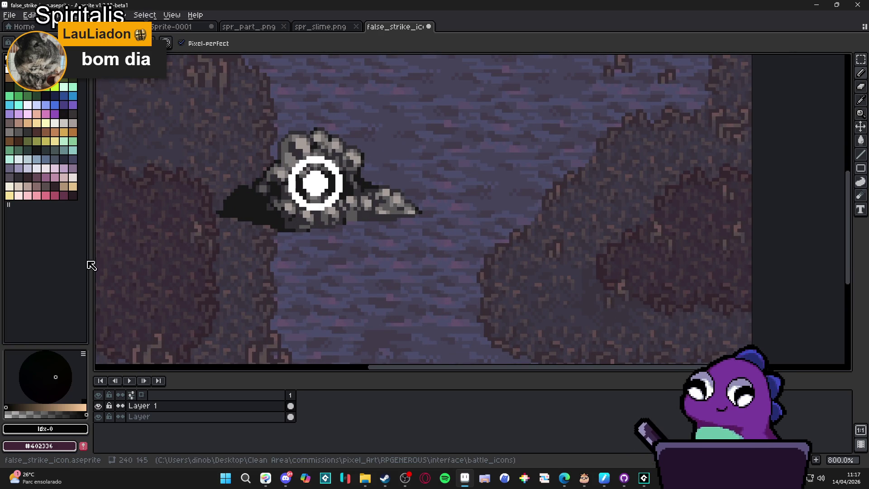
left_click_drag(309, 189, 341, 199)
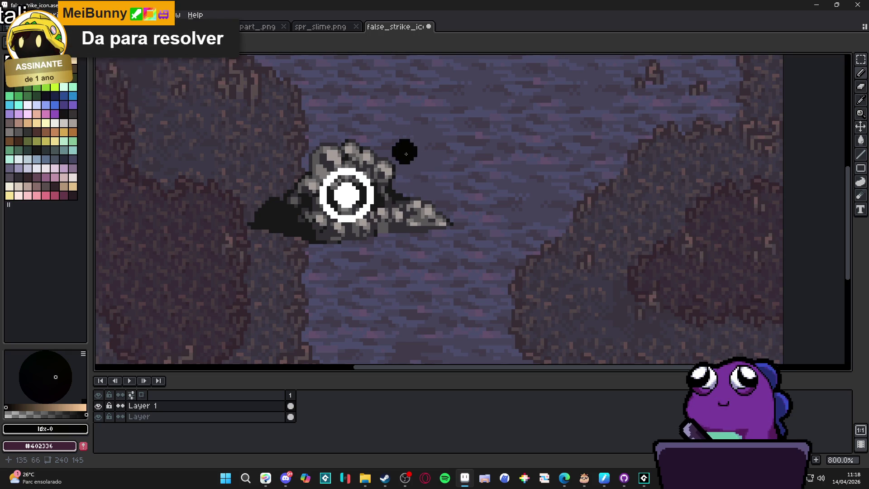
scroll(344, 194, "up", 2)
Marquee-select the reticle area and apply a black outline around it
key("m")
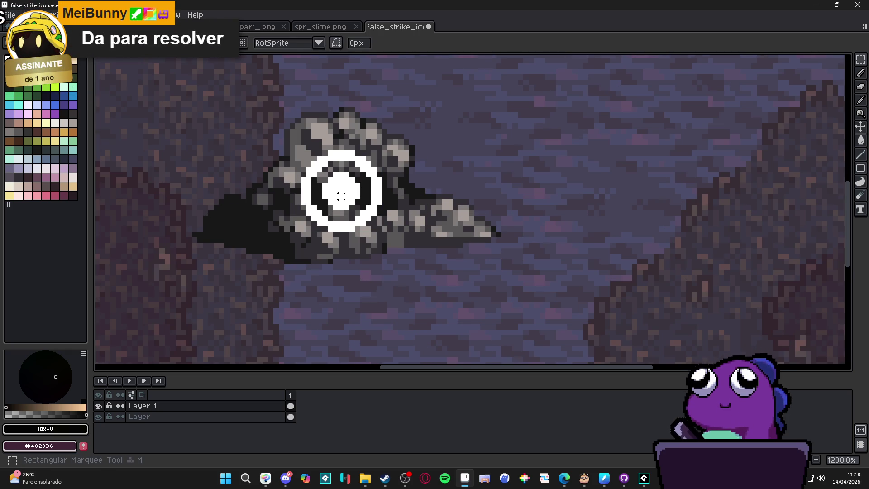
scroll(341, 196, "down", 2)
left_click_drag(304, 143, 380, 230)
key("shift+o")
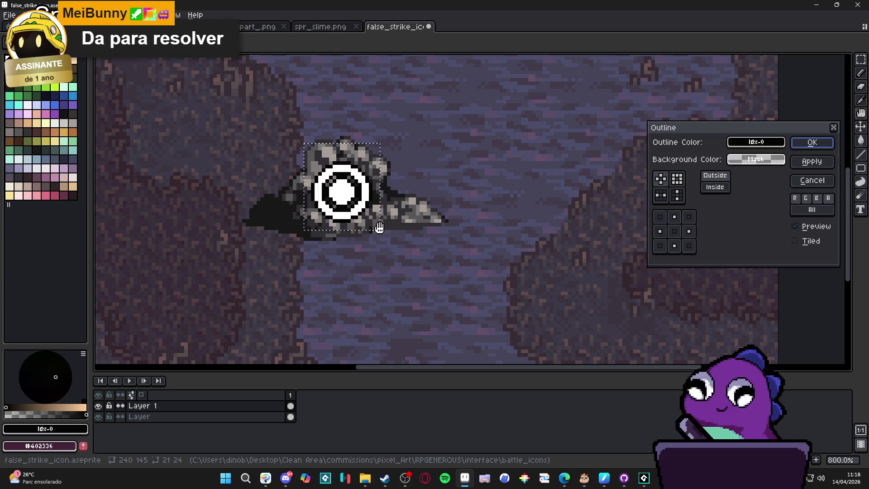
key("Return")
scroll(419, 190, "down", 1)
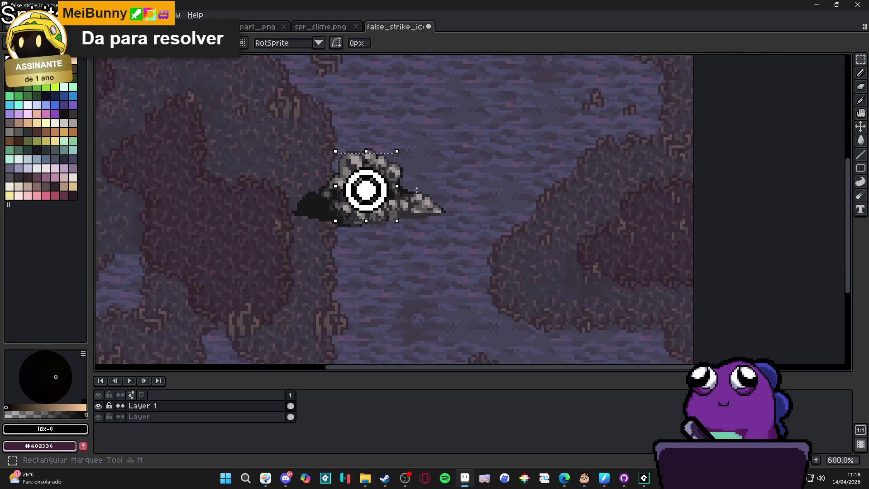
left_click_drag(419, 189, 472, 220)
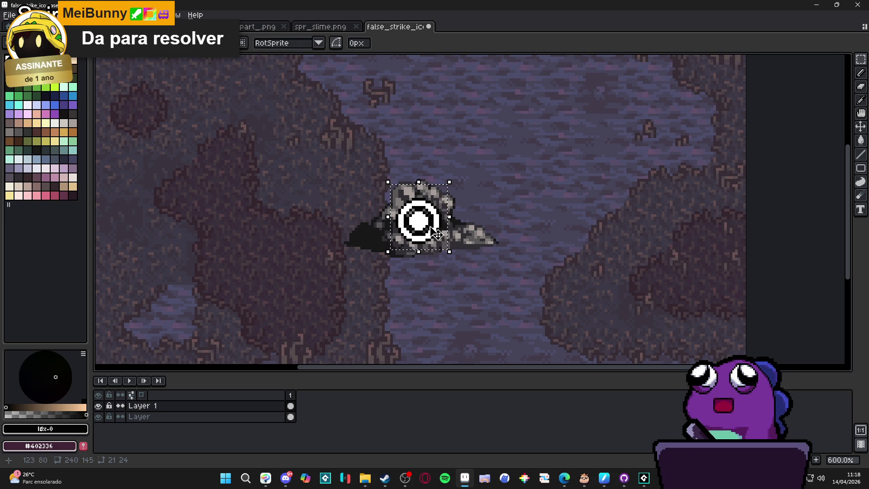
Deselect and shade pixels inside the white ring with light grey idx-63
key("ctrl+d")
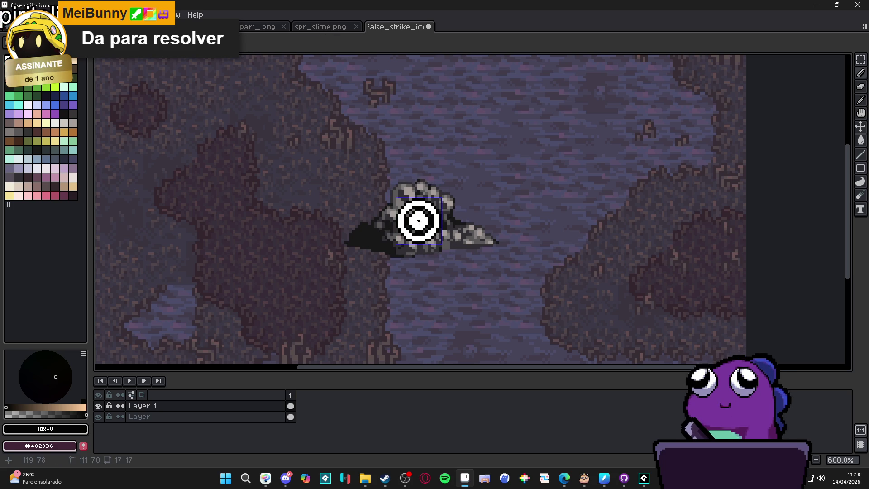
scroll(418, 224, "up", 4)
left_click(419, 221, "alt")
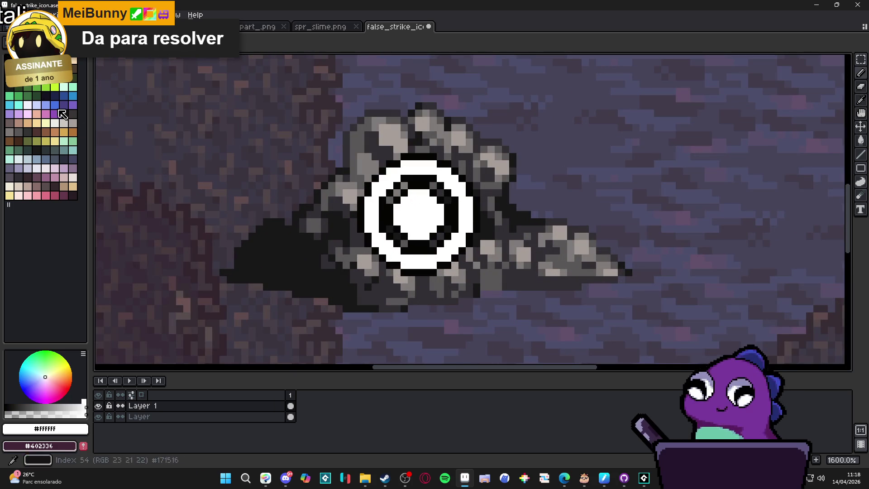
left_click(72, 122)
left_click(411, 236)
left_click_drag(396, 221, 406, 197)
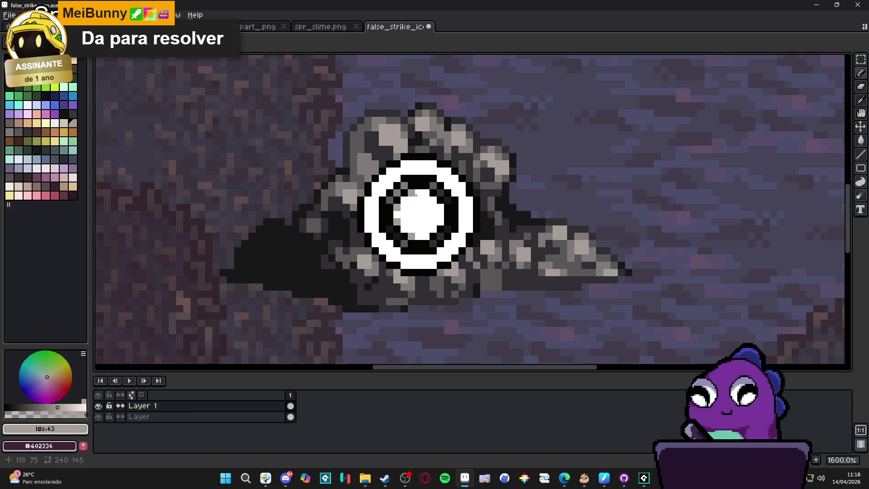
scroll(450, 290, "down", 5)
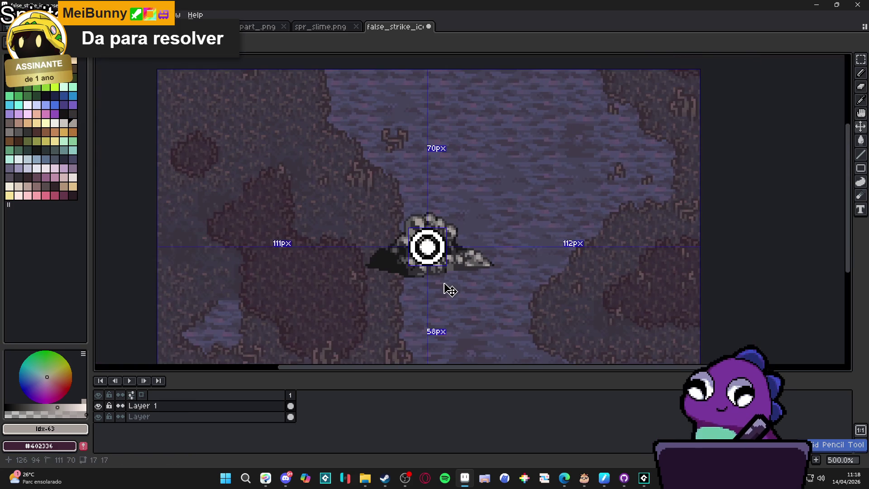
scroll(451, 275, "down", 2)
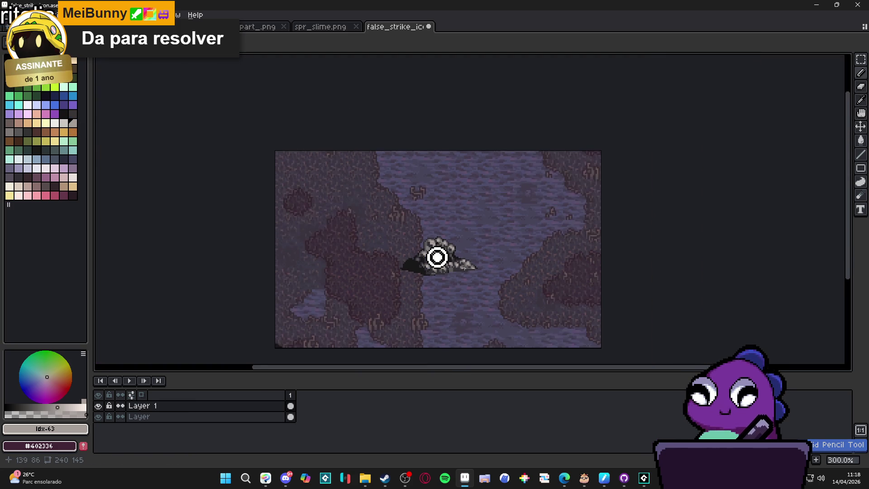
left_click_drag(437, 257, 395, 239)
Restore the selection, drop it again, then glance at GameMaker and return
key("ctrl+z")
scroll(395, 239, "up", 2)
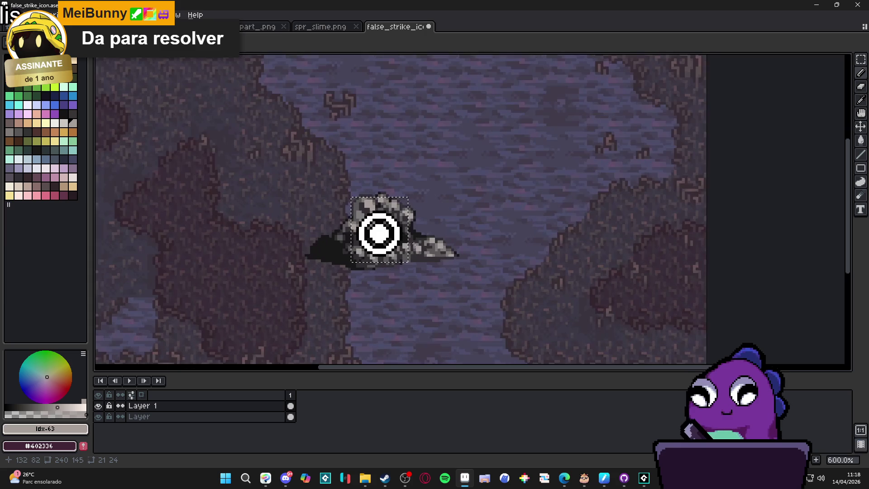
key("ctrl+d")
scroll(420, 252, "down", 2)
scroll(420, 252, "up", 2)
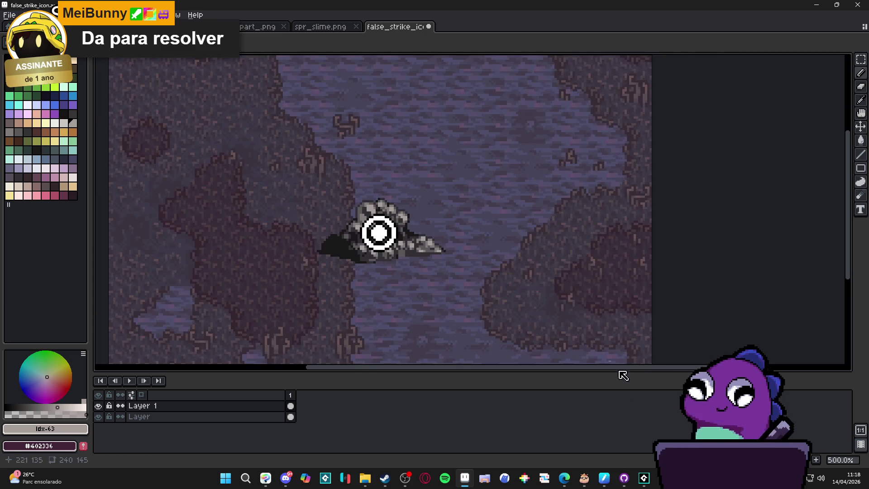
left_click(643, 478)
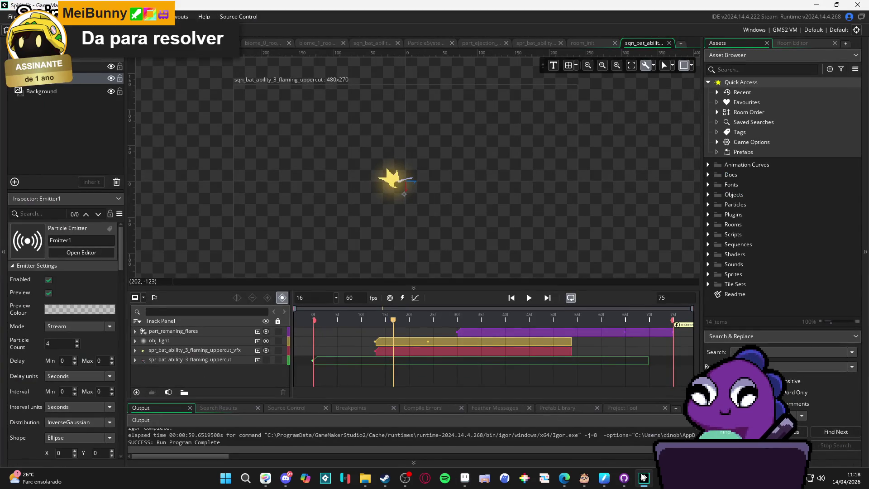
left_click(643, 478)
scroll(398, 256, "up", 4)
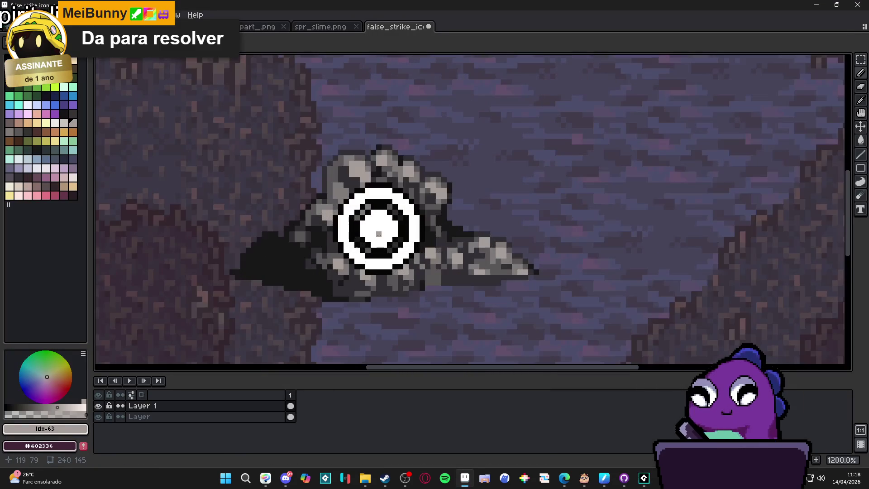
Paste the white ring copy twice, nudging it into place and committing it
scroll(379, 224, "up", 1)
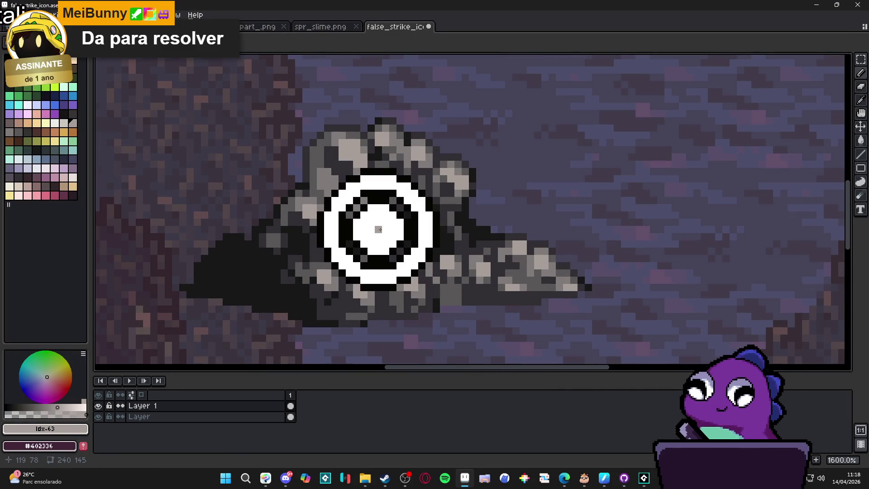
key("ctrl+v")
left_click_drag(380, 229, 380, 235)
left_click(412, 235)
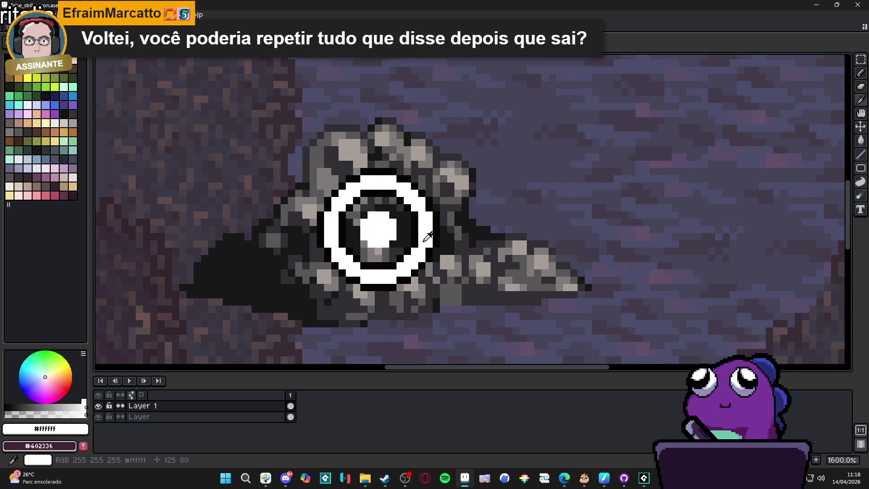
key("ctrl+v")
key("Return")
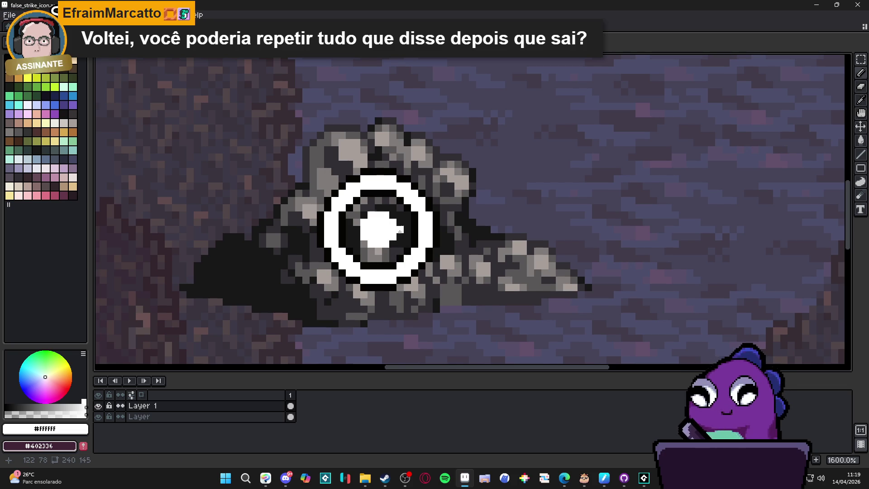
Darken the leftover grey pixels in the inner ring with near-black #050403
left_click(394, 216, "alt")
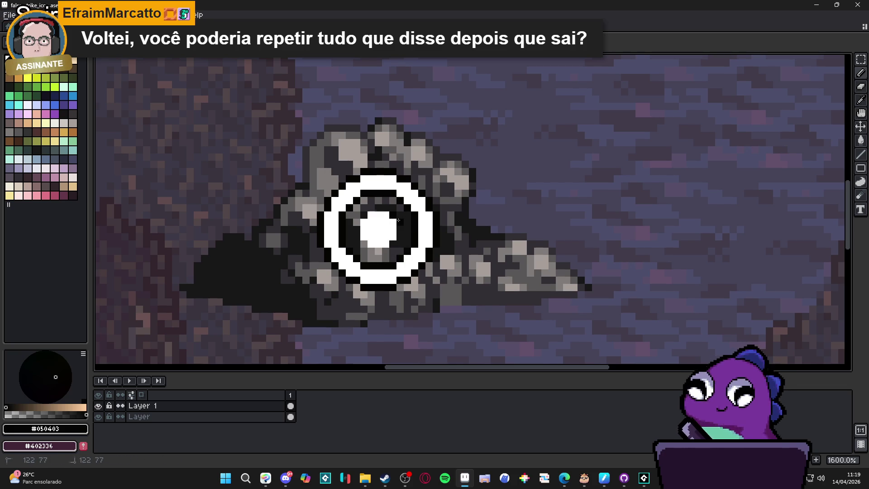
left_click_drag(385, 251, 370, 252)
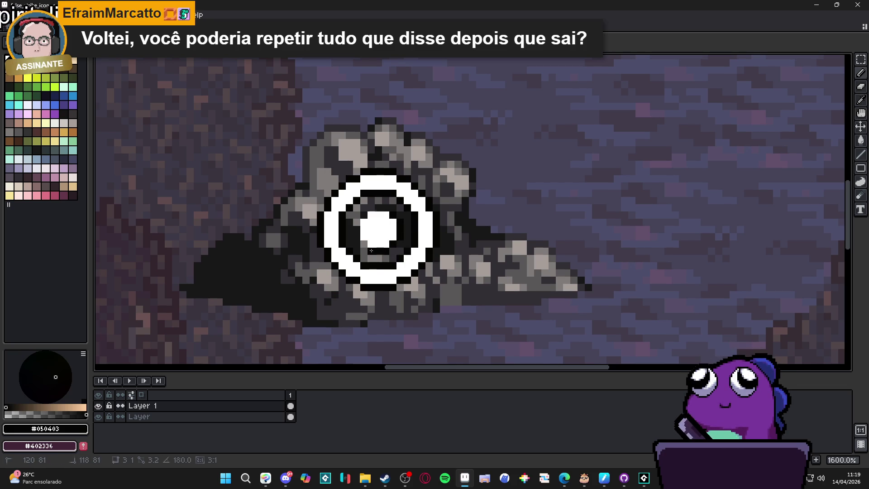
left_click(359, 224)
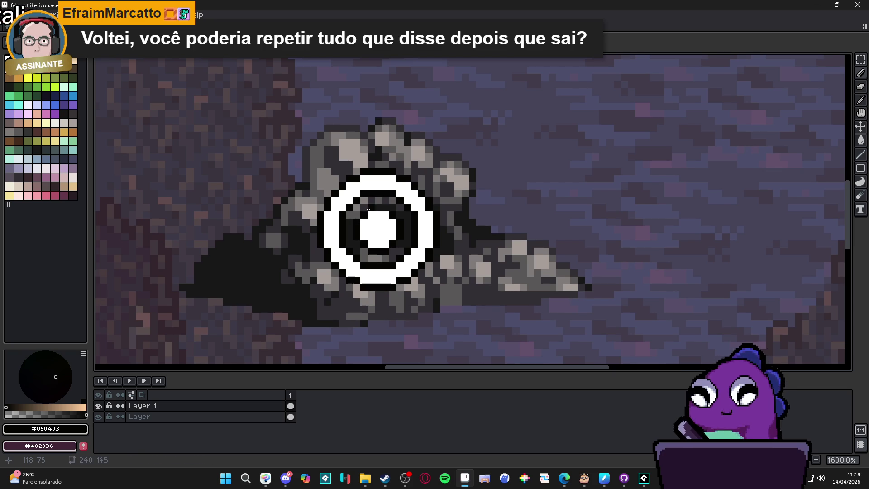
scroll(402, 232, "down", 4)
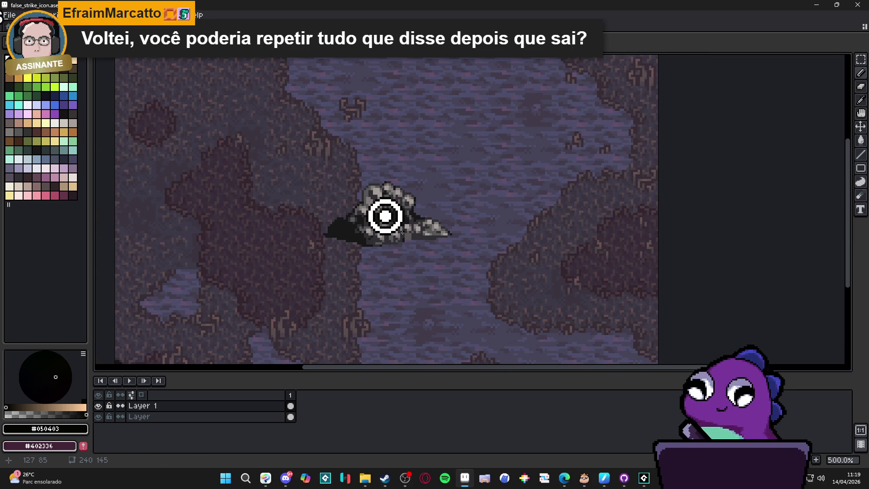
scroll(404, 225, "up", 4)
scroll(393, 199, "down", 2)
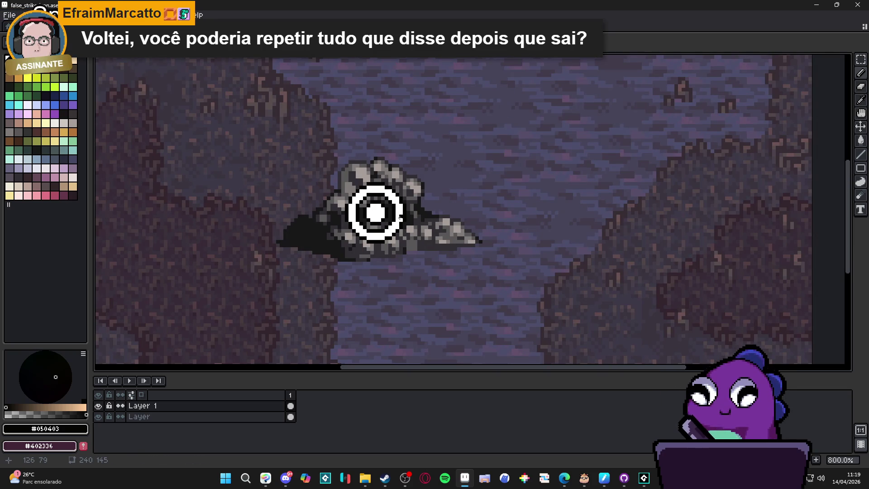
scroll(394, 200, "down", 2)
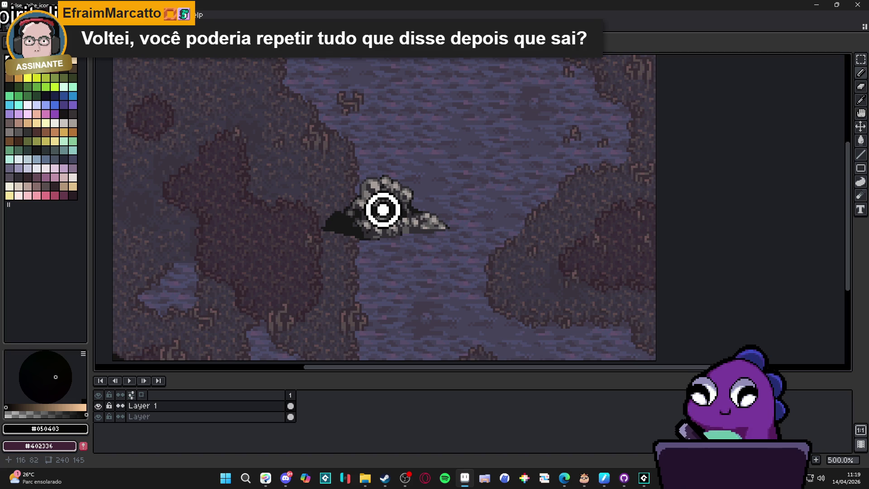
scroll(383, 254, "up", 4)
scroll(381, 225, "up", 1)
Switch the drawing colour from white to the palette's grey
left_click(382, 216, "alt")
left_click(73, 128)
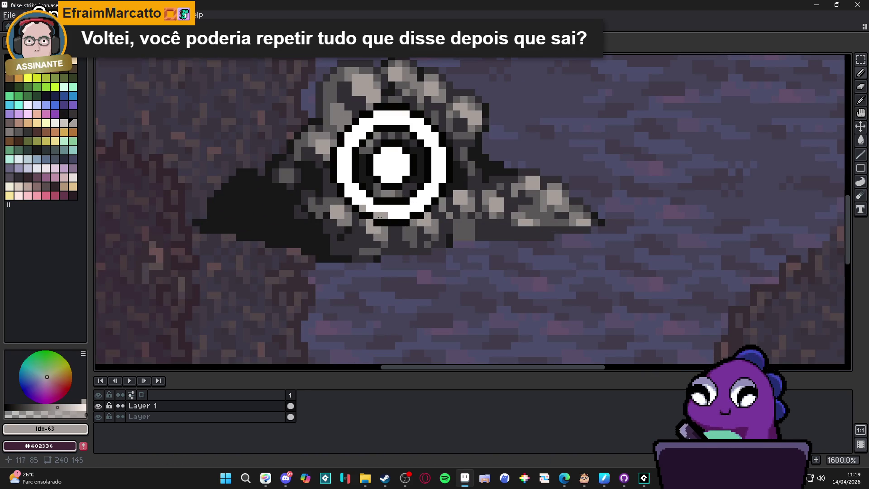
scroll(413, 266, "down", 5)
left_click_drag(413, 266, 403, 286)
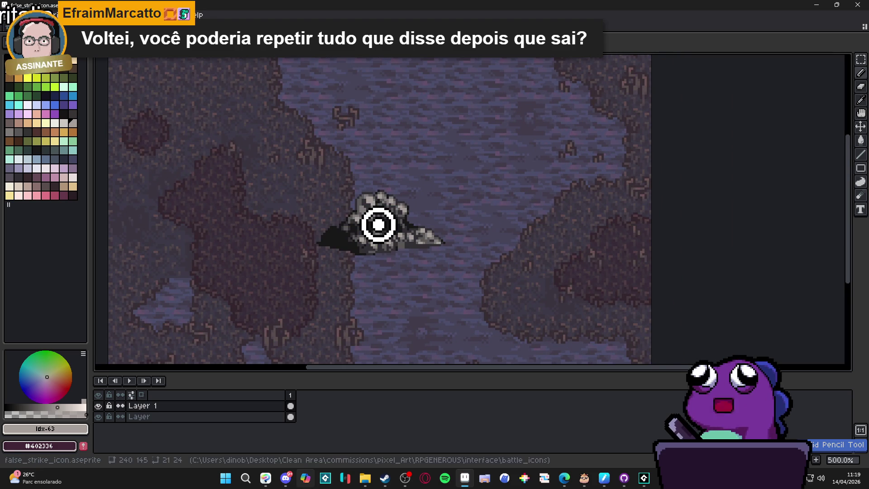
left_click(286, 477)
left_click(285, 478)
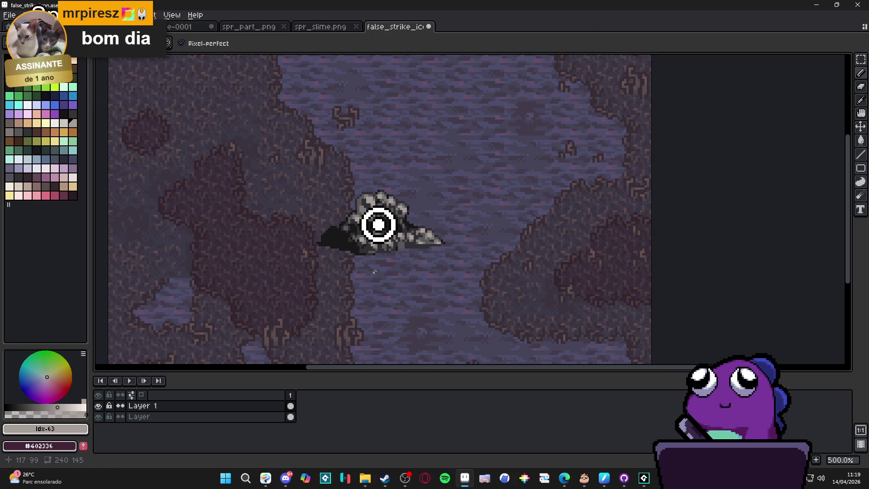
Undo the last pencil stroke on the reticle rings
scroll(376, 223, "up", 7)
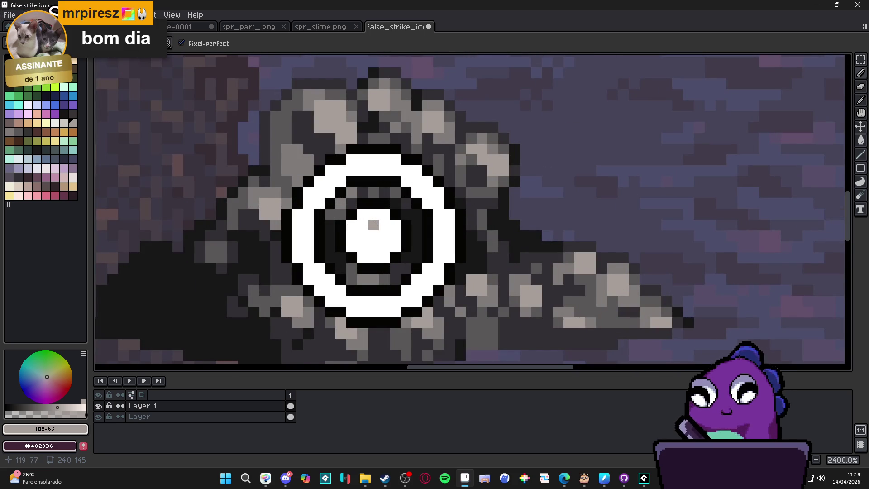
key("ctrl+z")
key("ctrl+z")
key("ctrl+z")
scroll(385, 237, "down", 6)
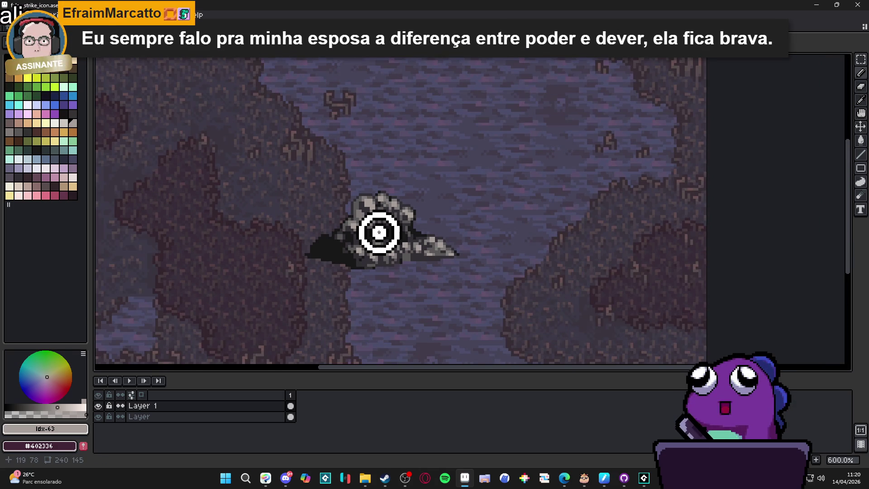
scroll(379, 232, "down", 1)
Look over the Board Tasks browser window, then bring GameMaker to the front
mouse_move(565, 480)
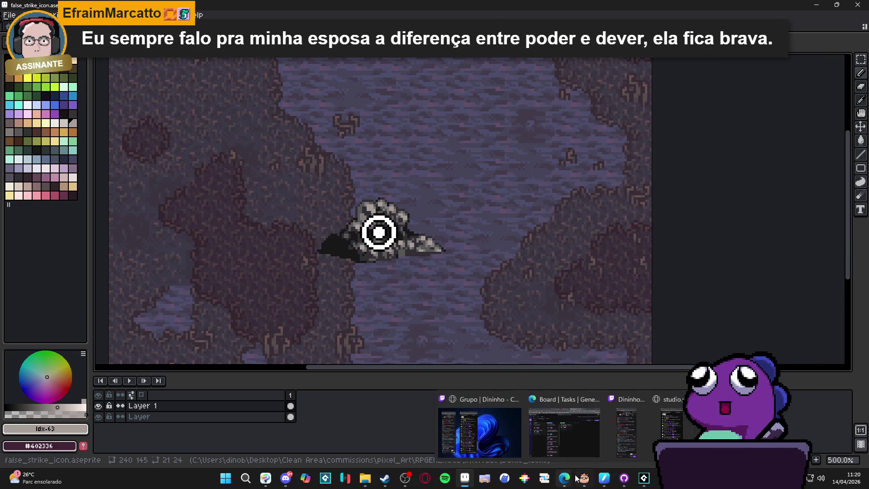
left_click(562, 446)
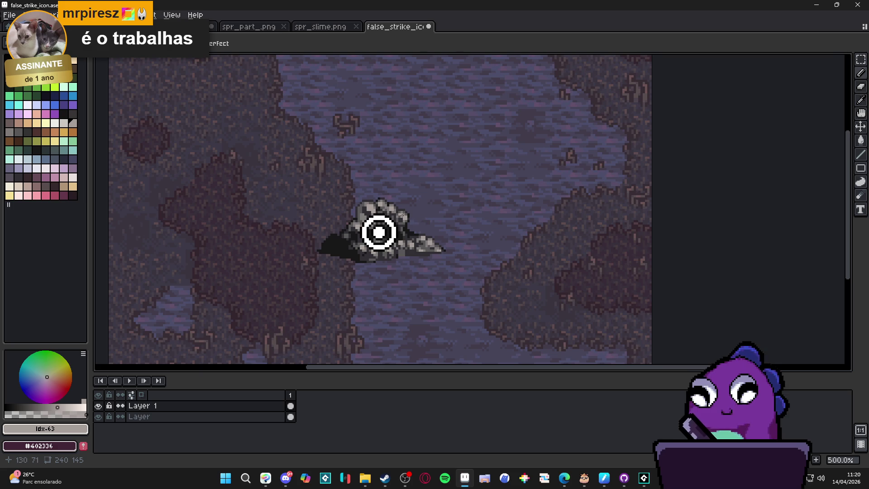
scroll(409, 217, "up", 5)
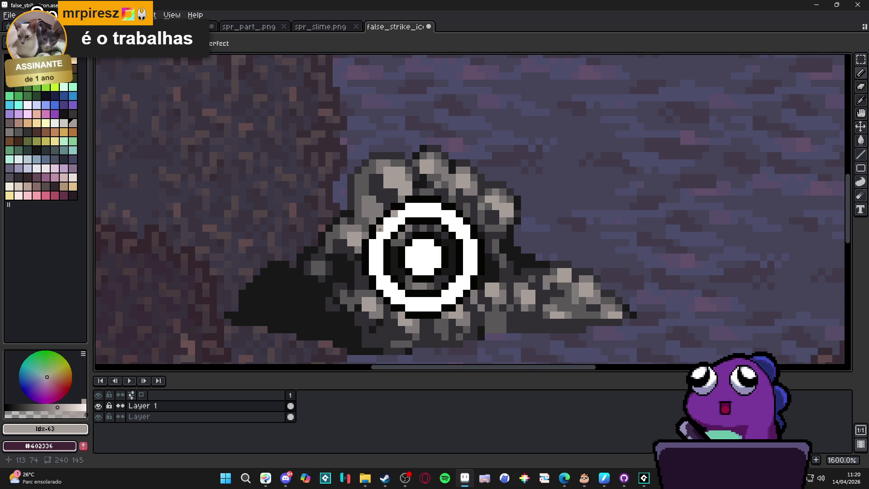
scroll(403, 243, "down", 5)
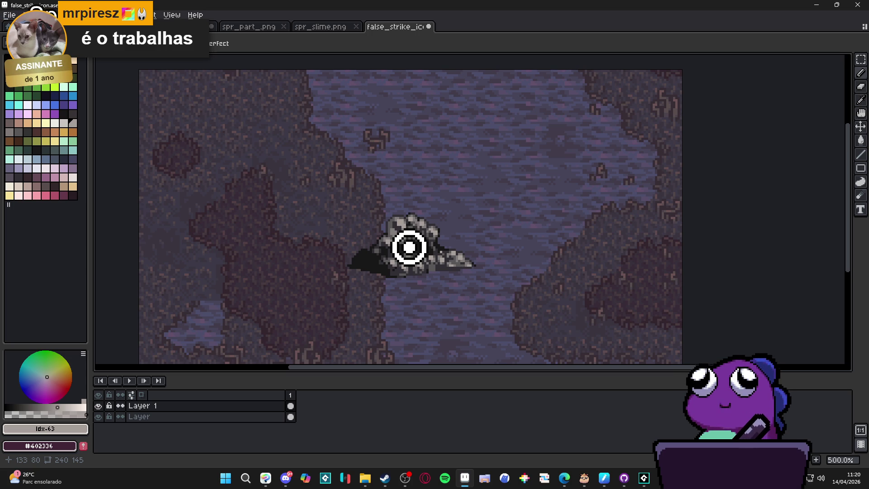
left_click(646, 481)
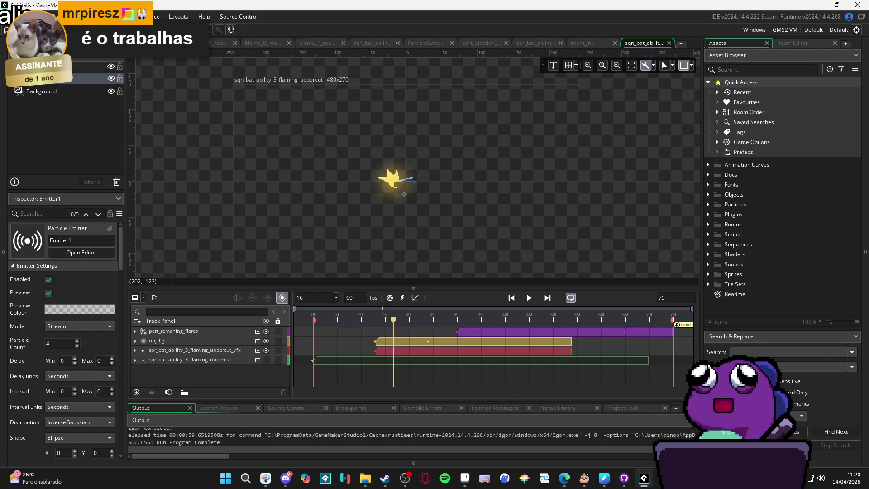
Pan the flaming uppercut sequence left, then bring Aseprite and Steam's library forward
left_click_drag(471, 195, 425, 193)
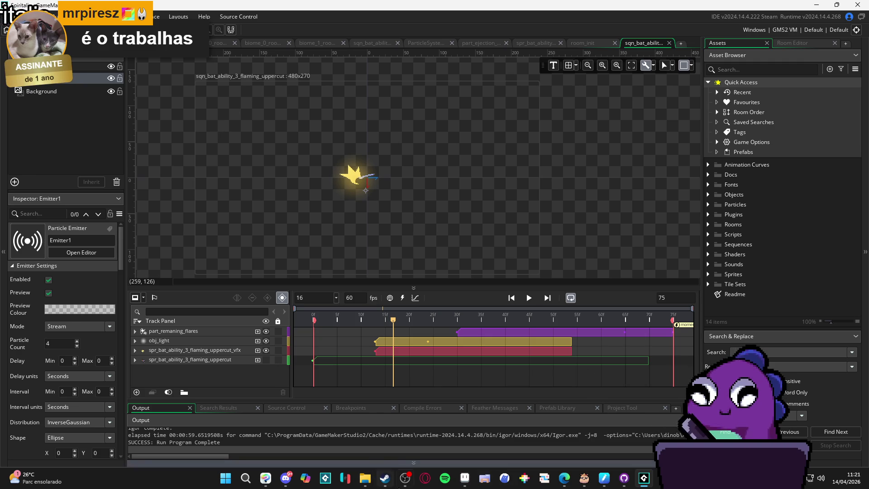
left_click(467, 484)
mouse_move(391, 478)
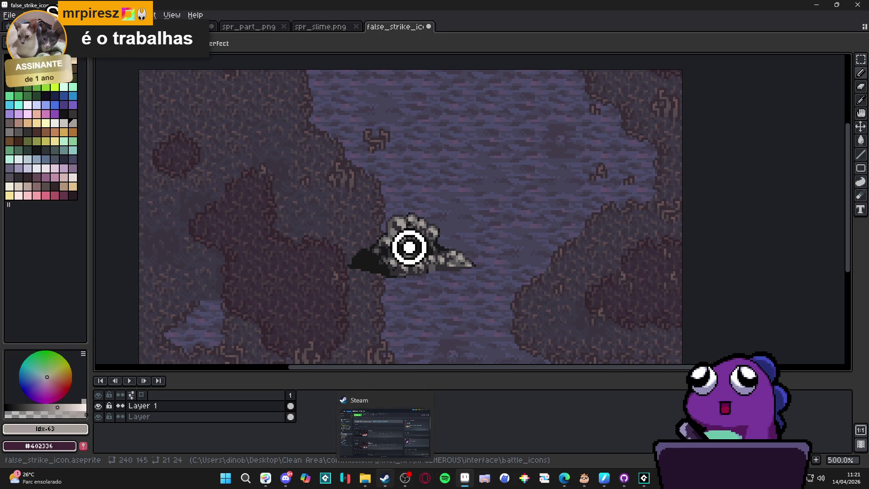
left_click(387, 477)
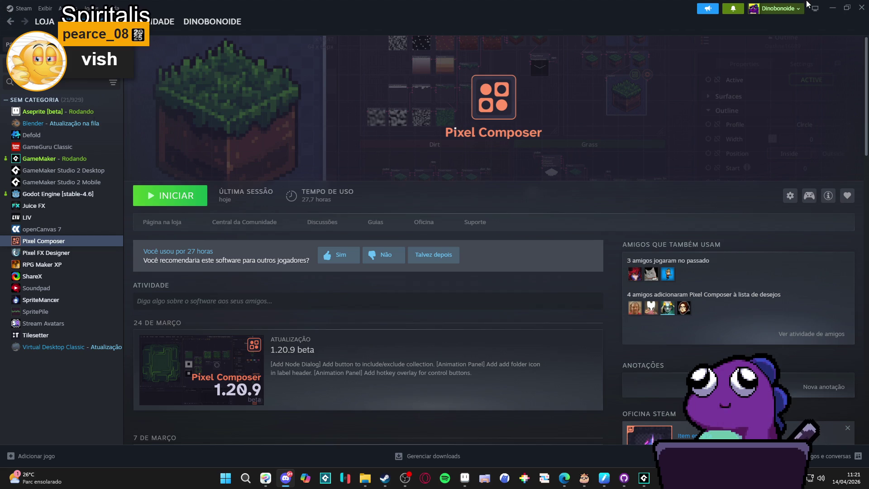
left_click(834, 8)
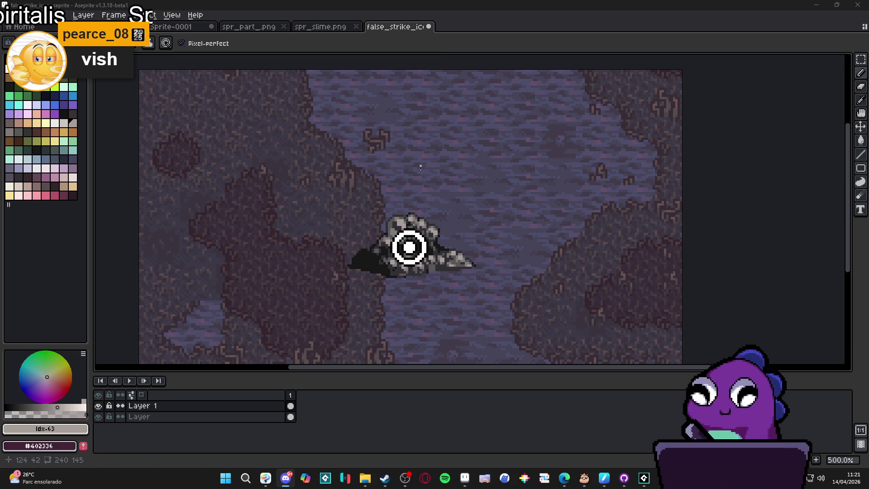
Sample the blue-grey #4C4D6A from the scene with the eyedropper
scroll(385, 227, "up", 2)
scroll(384, 226, "up", 2)
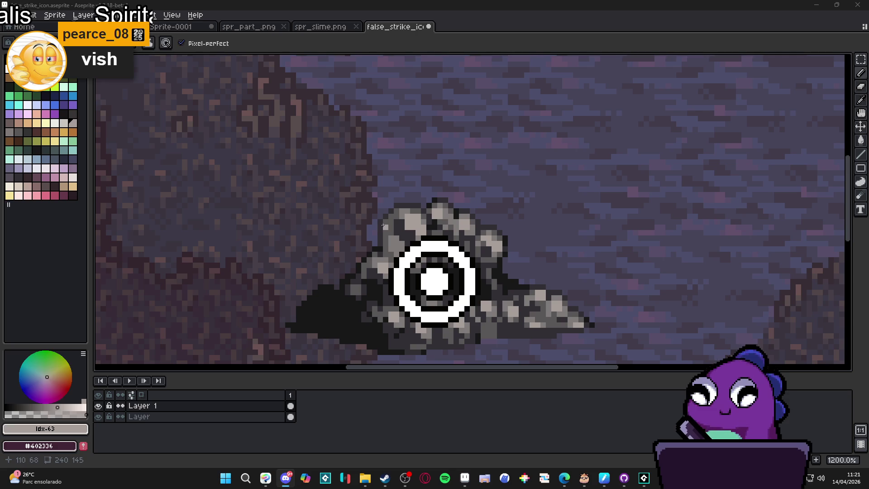
left_click(381, 225, "alt")
left_click(384, 220, "alt")
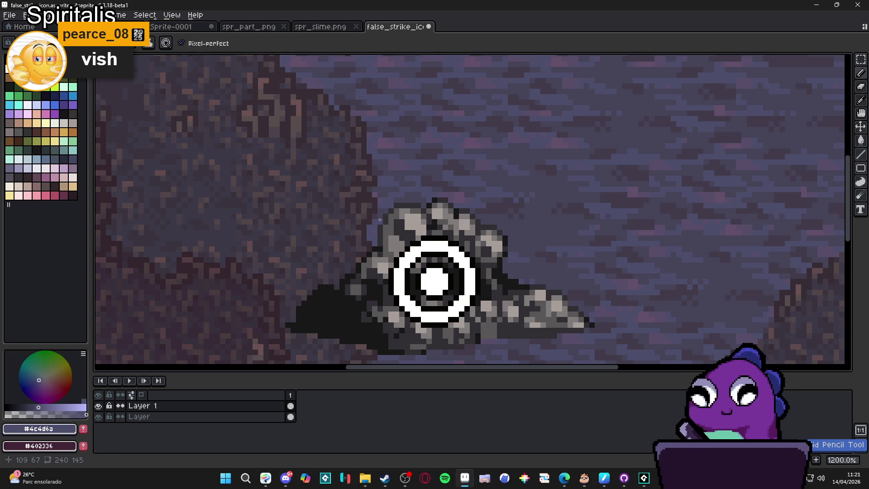
scroll(380, 224, "down", 3)
scroll(397, 228, "down", 1)
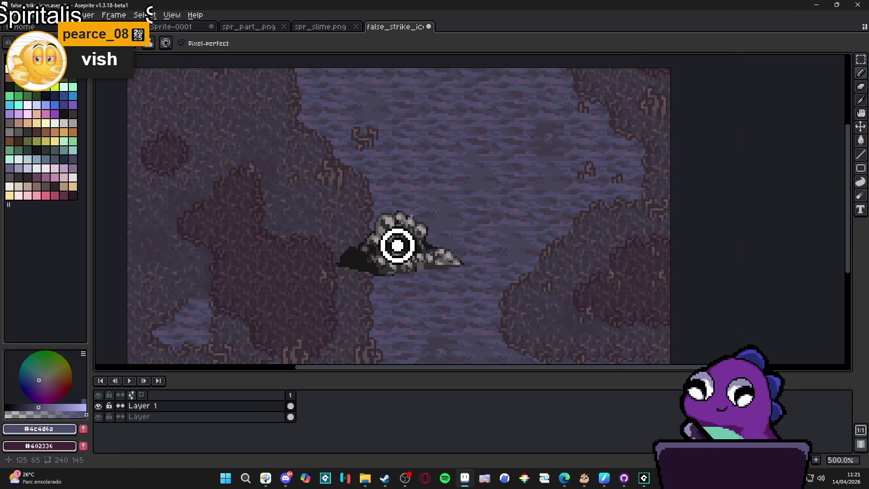
Flip through the open sprite tabs to view the spr_spoil_card_ref1 combat stats reference
left_click(335, 27)
left_click(396, 27)
left_click(293, 28)
left_click(181, 27)
left_click(337, 28)
left_click(206, 28)
left_click(104, 28)
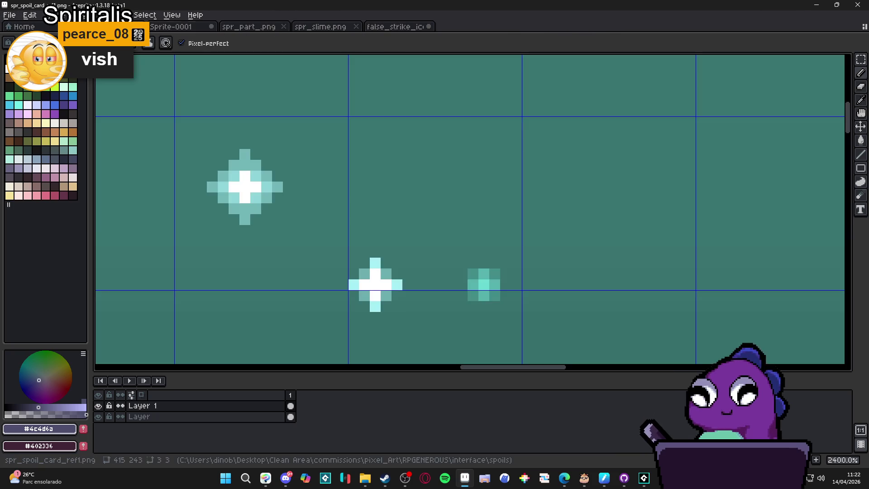
scroll(430, 185, "down", 5)
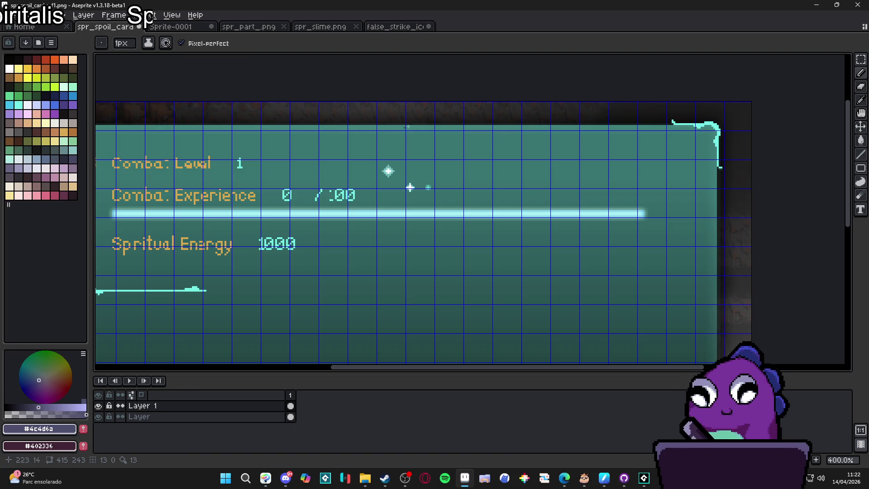
left_click(244, 26)
Browse the SpriteMancer particles and 01_Simple shape folders, then close that window
left_click(323, 27)
left_click(396, 26)
mouse_move(365, 477)
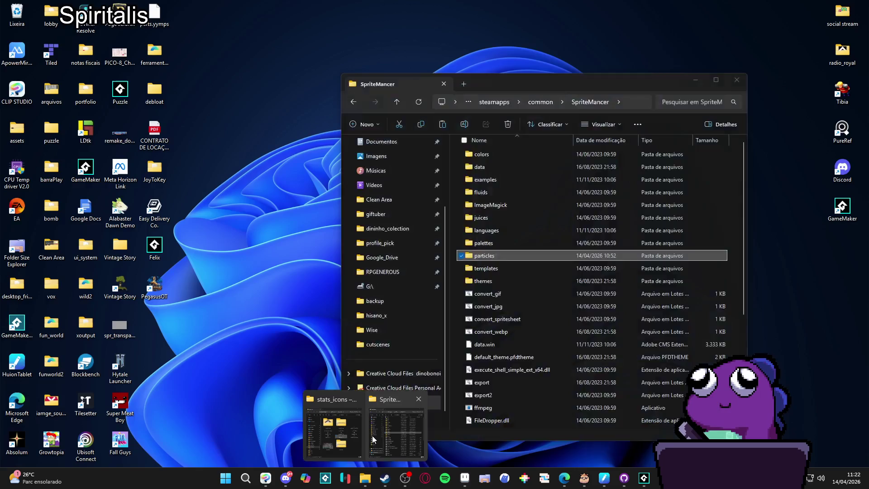
left_click(407, 432)
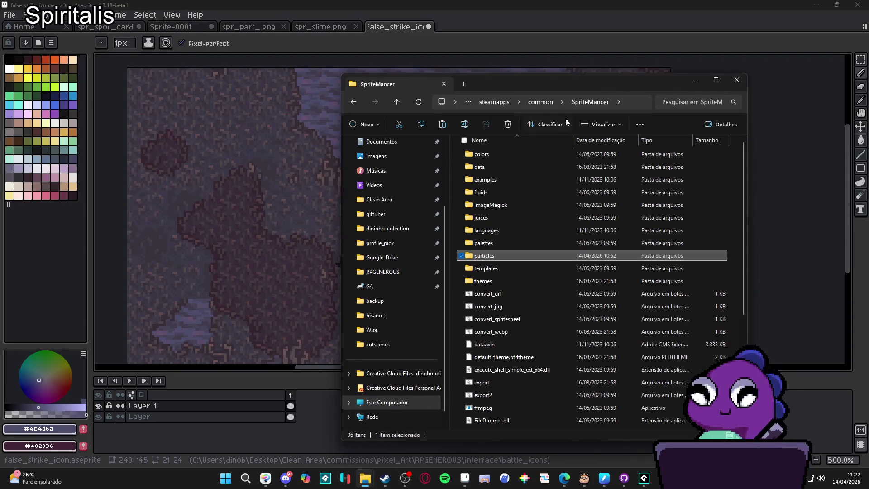
left_click(351, 96)
left_click(352, 96)
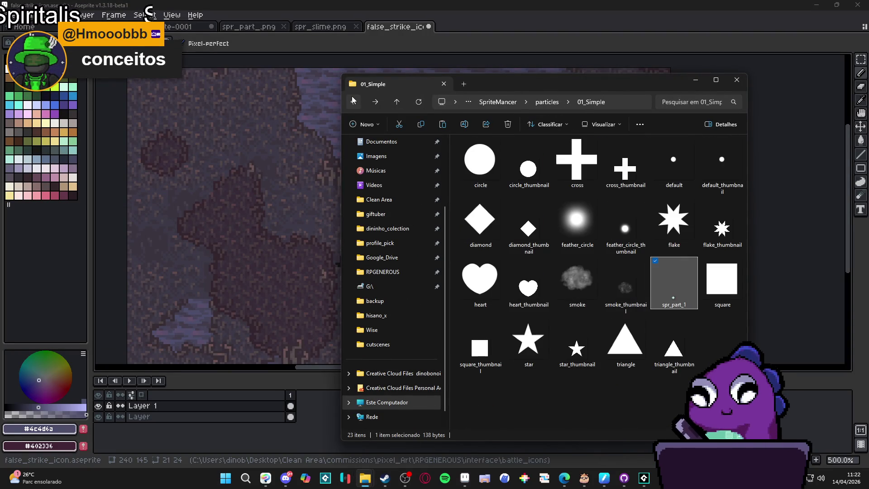
left_click(352, 98)
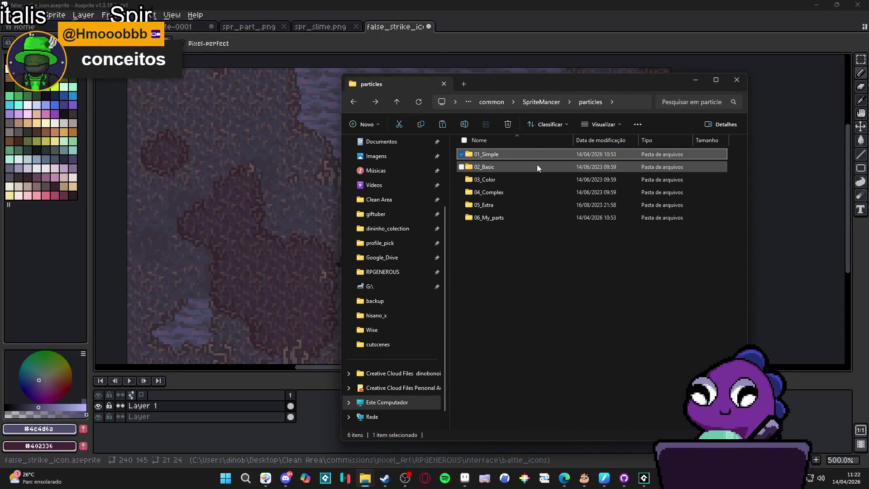
left_click(736, 80)
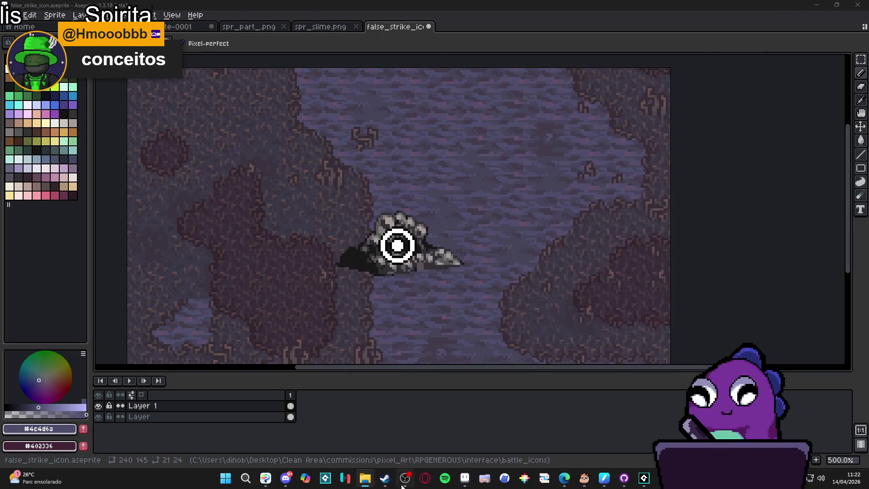
From the stats_icons folder, go up two levels to the interface folder and pick interface_mockup2
left_click(364, 478)
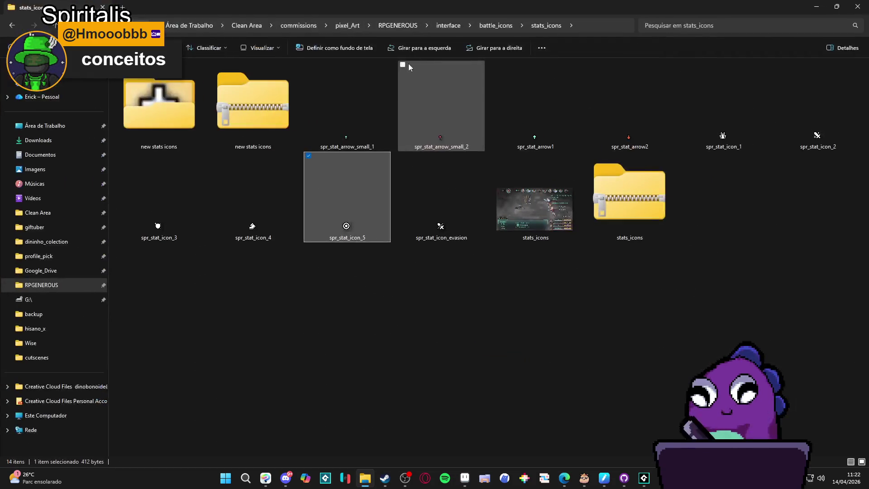
left_click(503, 27)
left_click(453, 23)
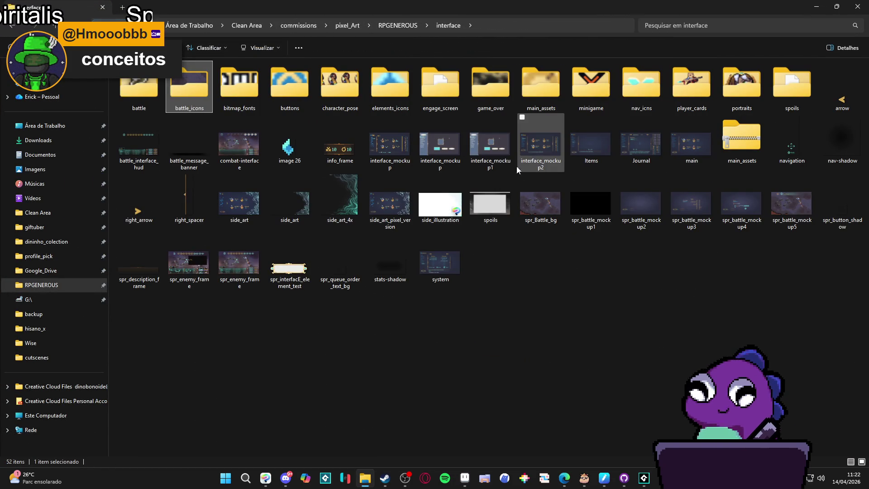
left_click(542, 152)
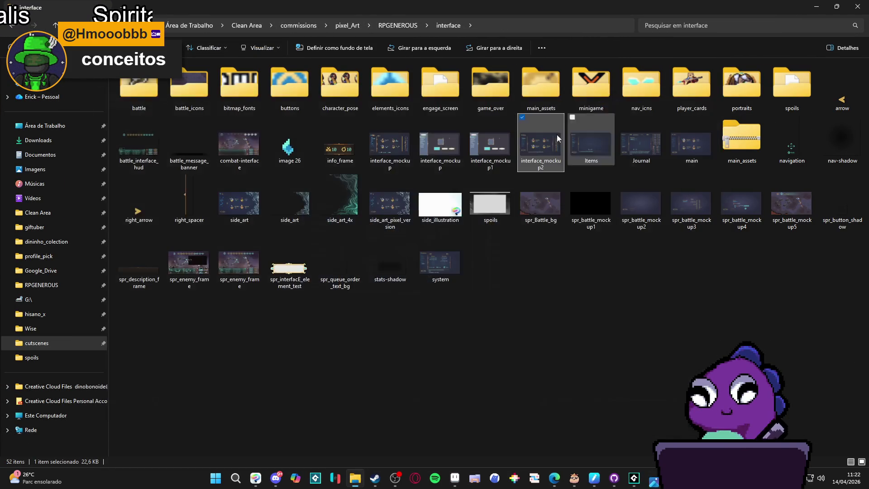
Open interface_mockup in Aseprite and advance to frame 4
left_click(396, 164)
double_click(395, 164)
scroll(407, 190, "up", 3)
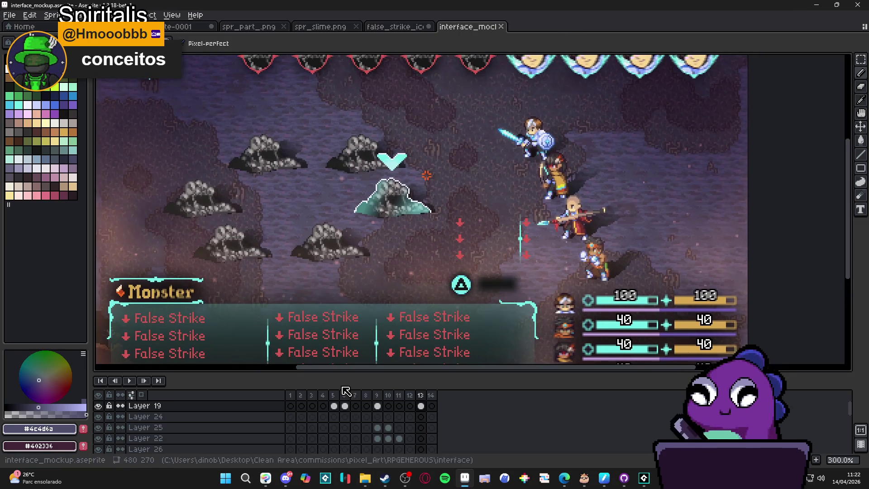
key("Right")
key("Right")
key("Right")
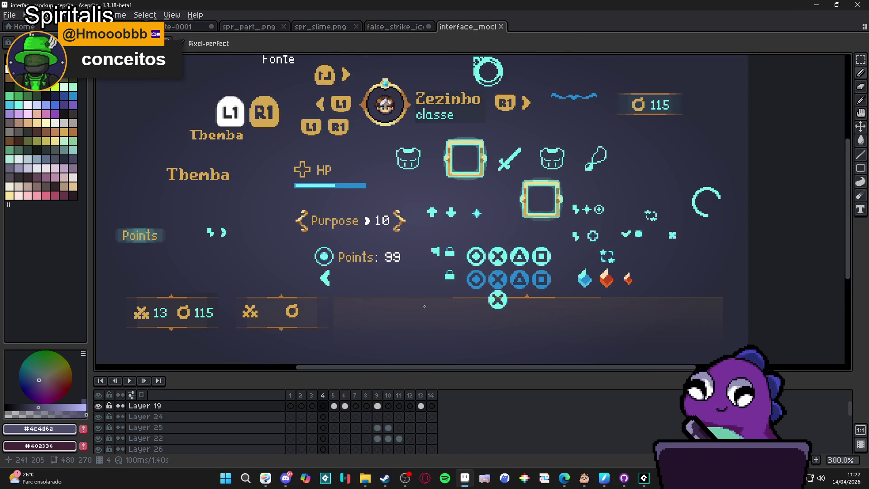
scroll(461, 165, "up", 4)
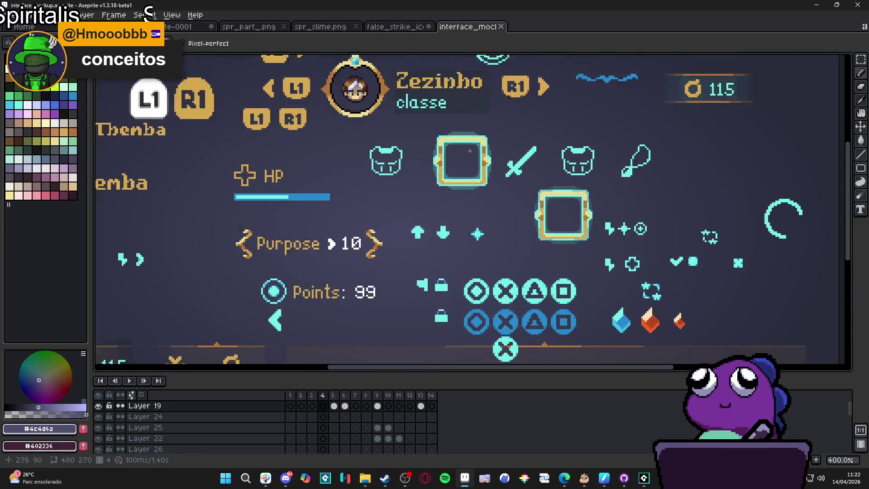
Mark out areas inside the upper slot frame, including a 7x7 square at its inner corner
left_click(450, 163, "ctrl")
key("m")
left_click_drag(437, 138, 483, 185)
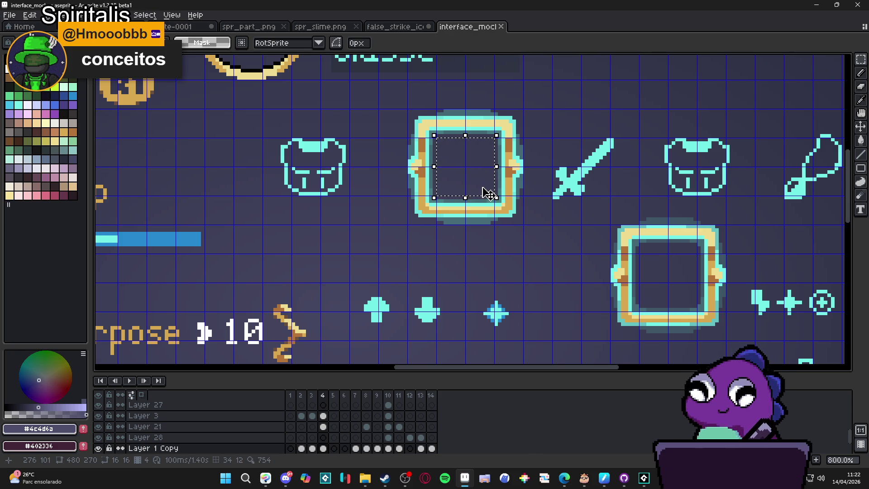
key("ctrl+d")
key("b")
scroll(464, 154, "up", 3)
key("m")
left_click_drag(412, 123, 474, 176)
Select the whole upper square slot frame to check its size, then go to GameMaker
scroll(474, 176, "down", 3)
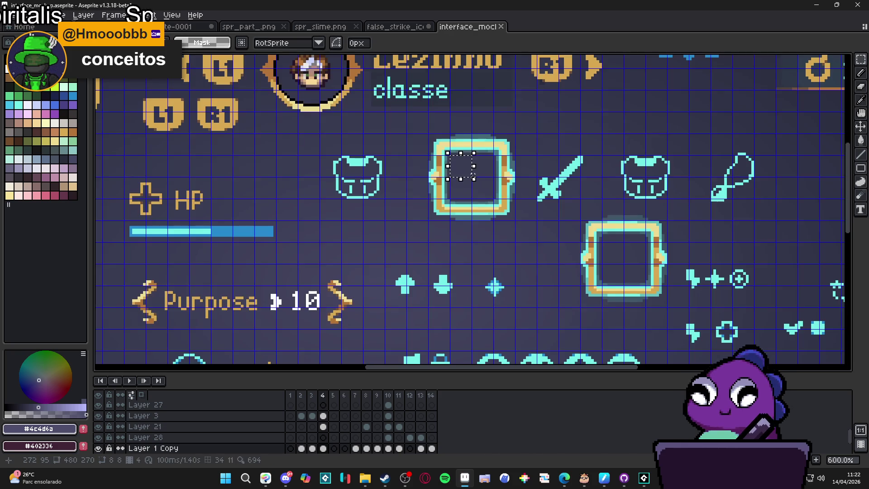
scroll(475, 193, "up", 3)
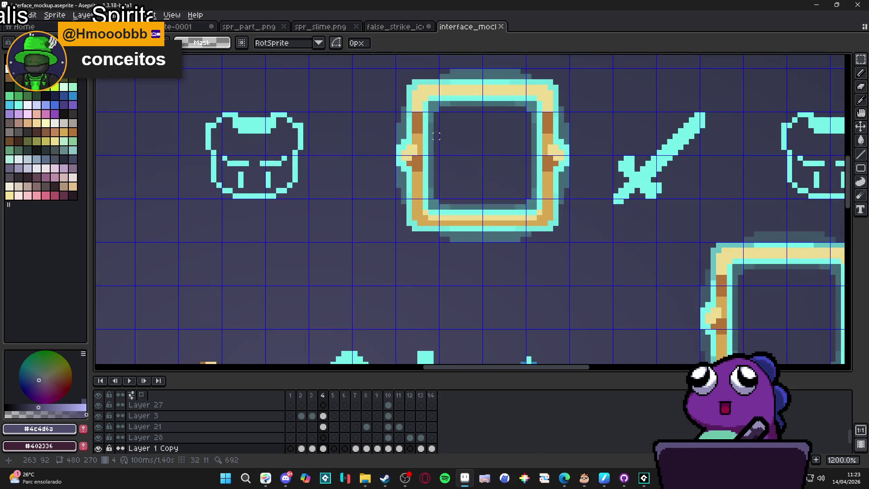
left_click_drag(421, 106, 545, 232)
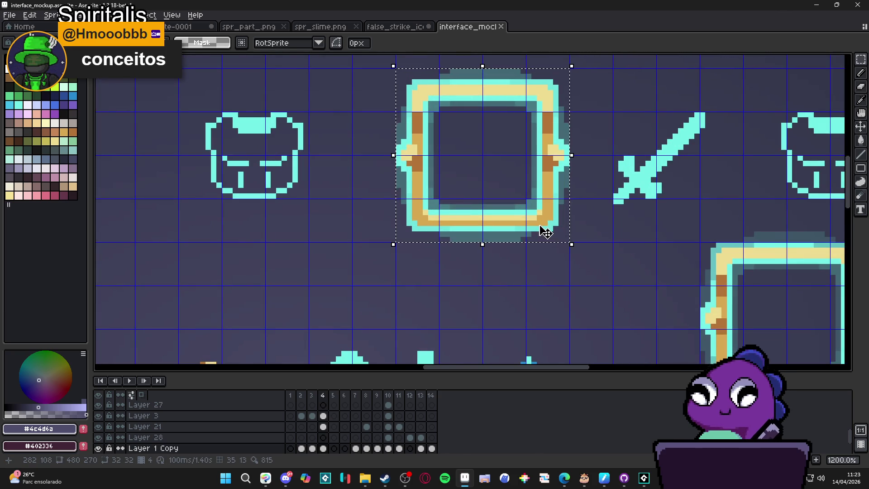
scroll(545, 232, "down", 4)
scroll(532, 250, "up", 4)
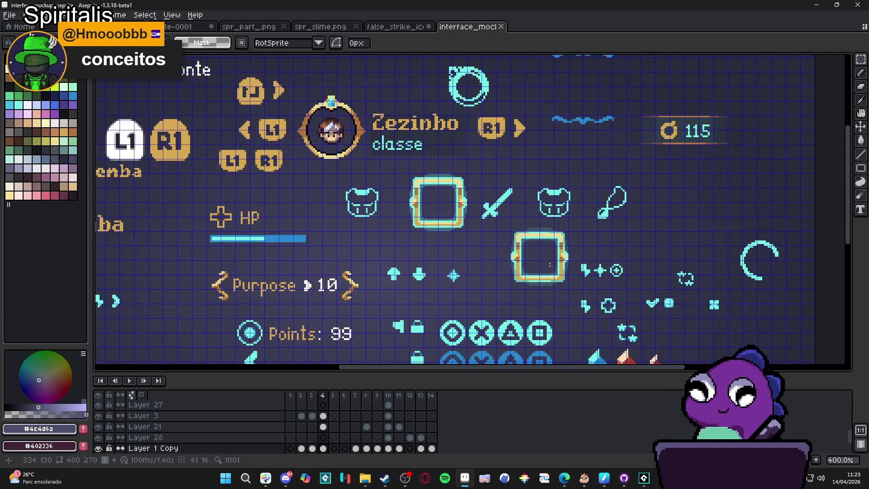
key("b")
scroll(533, 250, "down", 6)
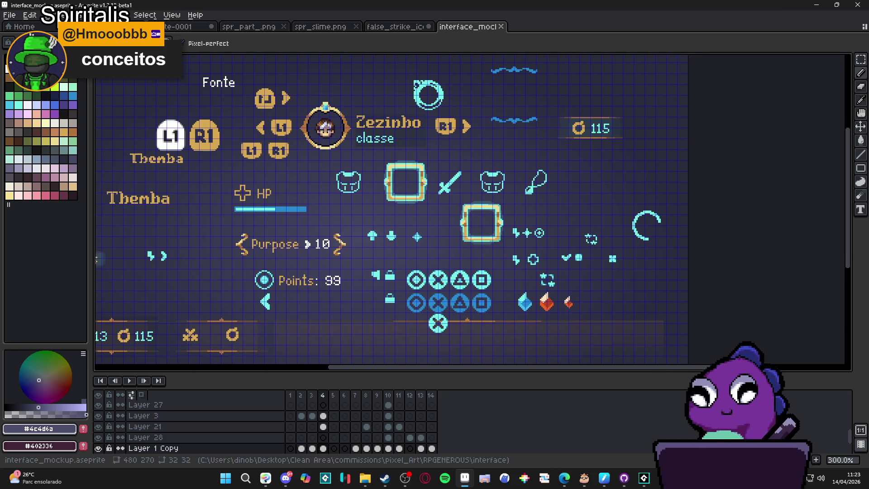
key("alt+Tab")
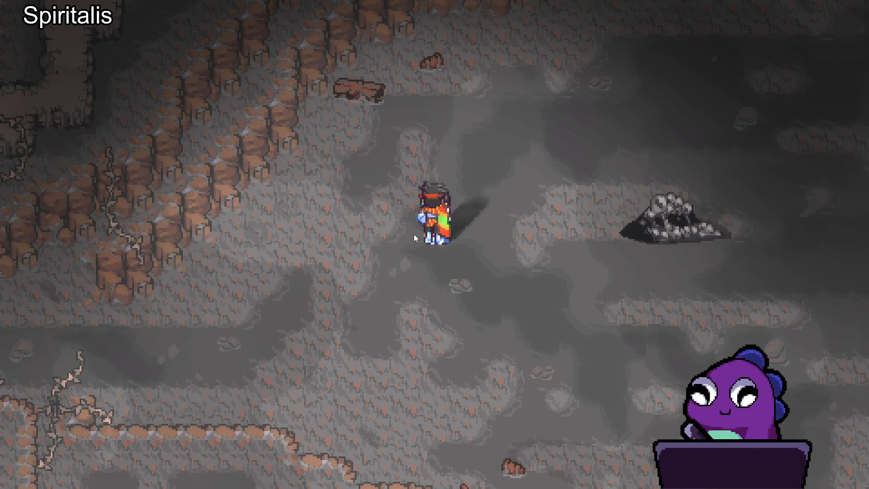
Open the pause menu and browse the Items list, from Faint nebula to Benevolent flash grenade
key("Escape")
key("Down")
key("Down")
key("Down")
key("Up")
key("Down")
key("Down")
key("Down")
key("Return")
key("Down")
key("Down")
key("Up")
key("Up")
key("Down")
key("Down")
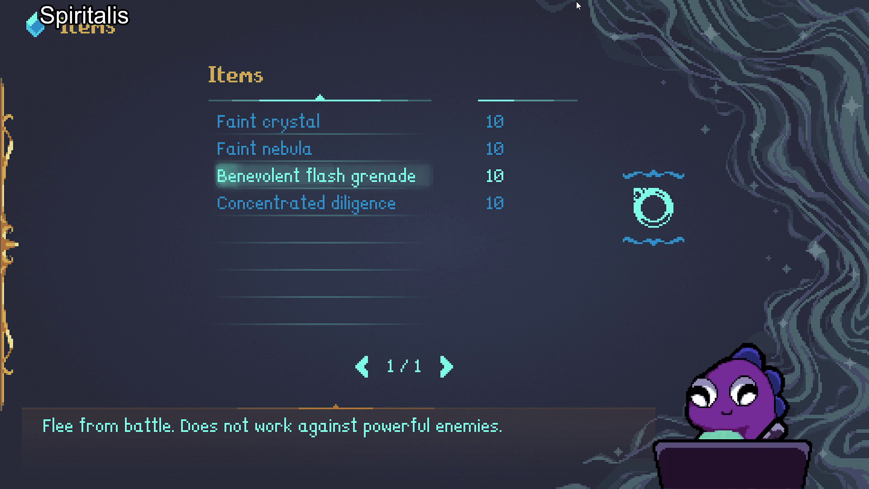
key("Down")
key("Up")
key("Up")
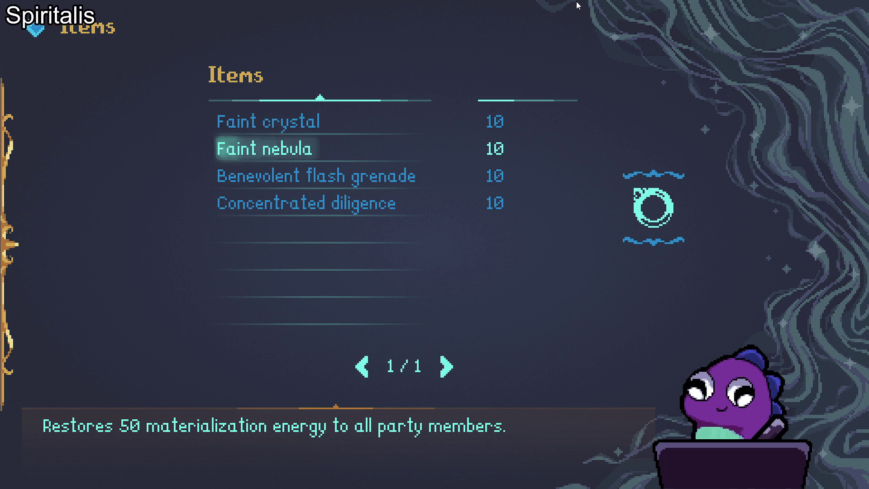
key("Escape")
Look over the Crafting recipes and the Journal's Monsters and Quests tabs
key("Down")
key("Return")
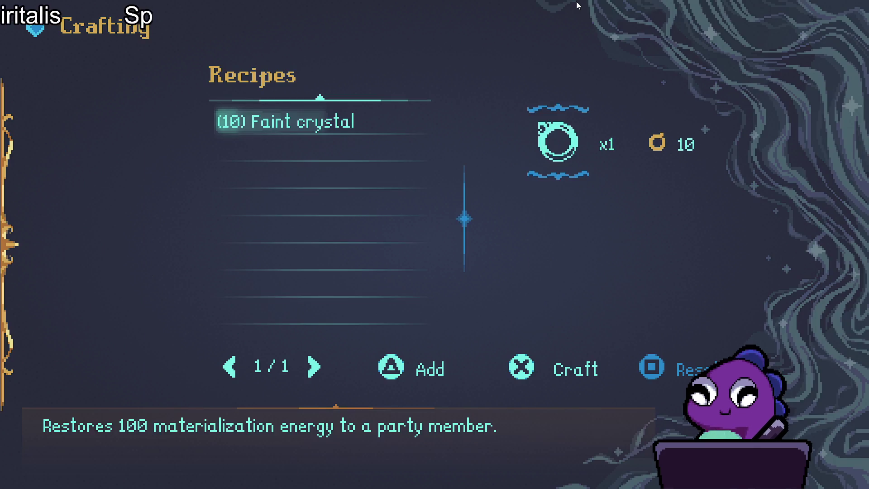
key("Escape")
key("Down")
key("Return")
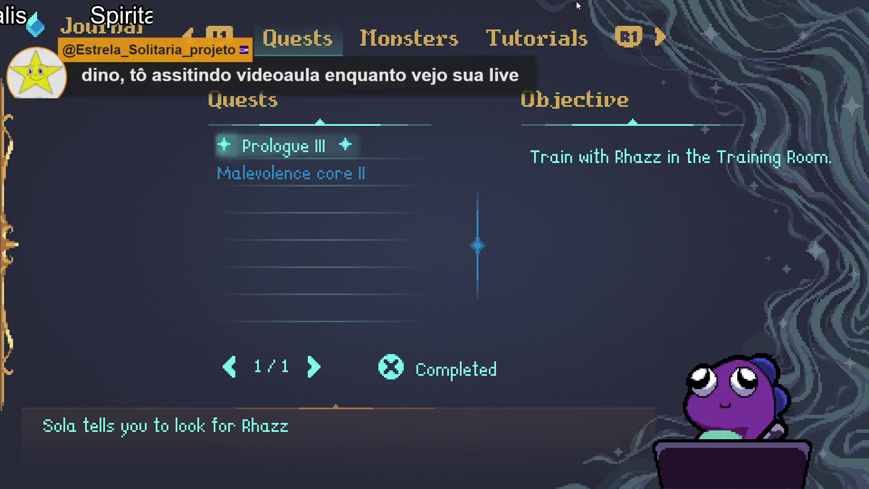
key("e")
key("e")
key("q")
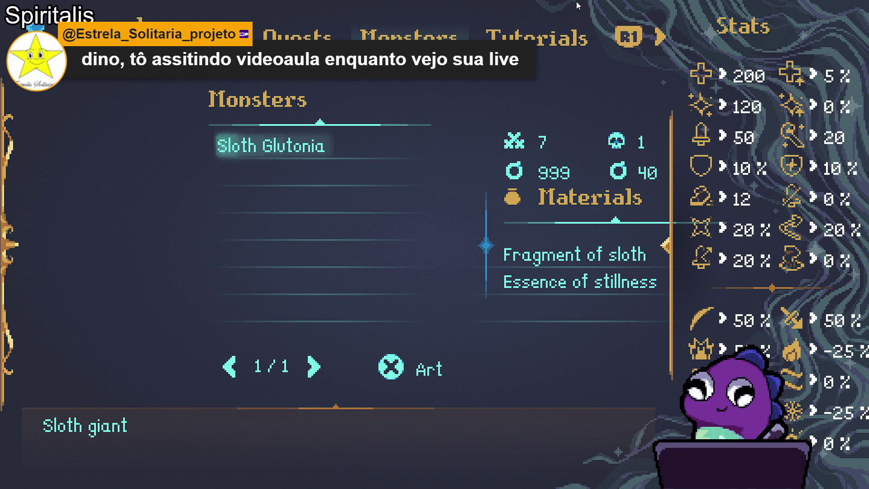
key("q")
key("Escape")
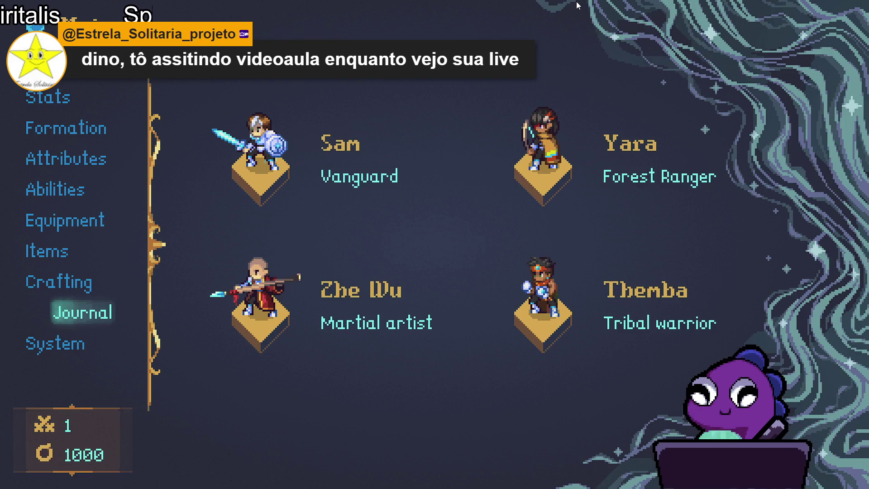
Revisit Crafting and Items, then check the item choices for Sam's empty third equipment slot
key("Up")
key("Return")
key("Escape")
key("Up")
key("Return")
key("Escape")
key("Up")
key("Return")
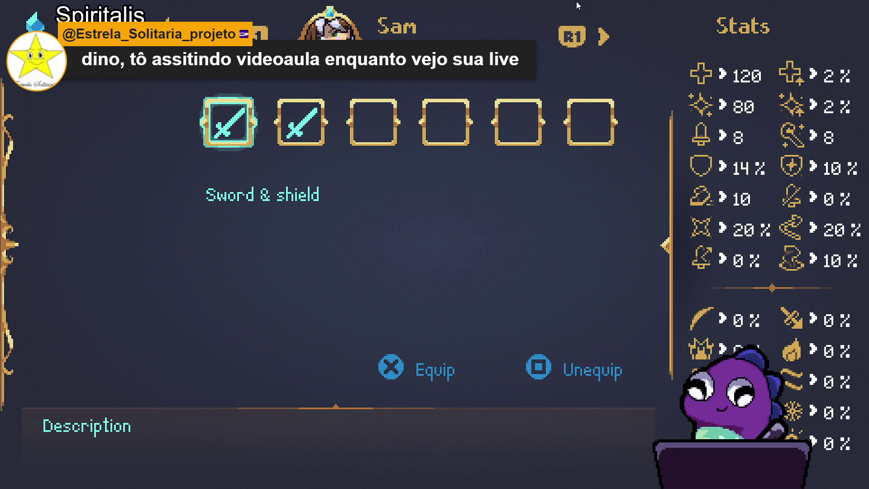
key("Right")
key("Right")
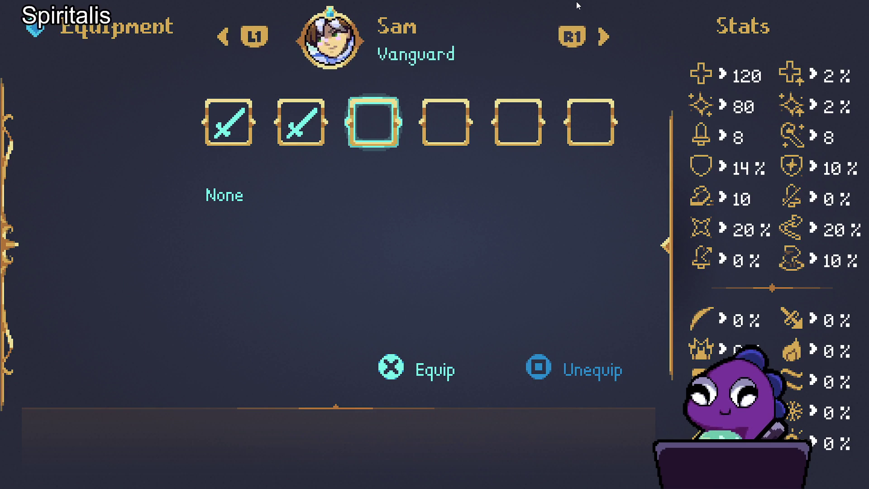
key("Return")
key("Escape")
key("Escape")
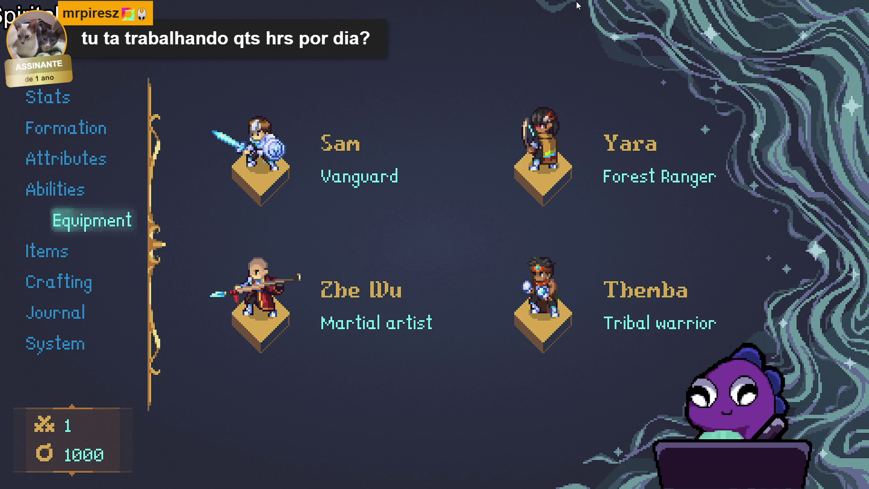
Peek at the Abilities screen and Sam's equipment slots again
key("Up")
key("Return")
key("Escape")
key("Down")
key("Return")
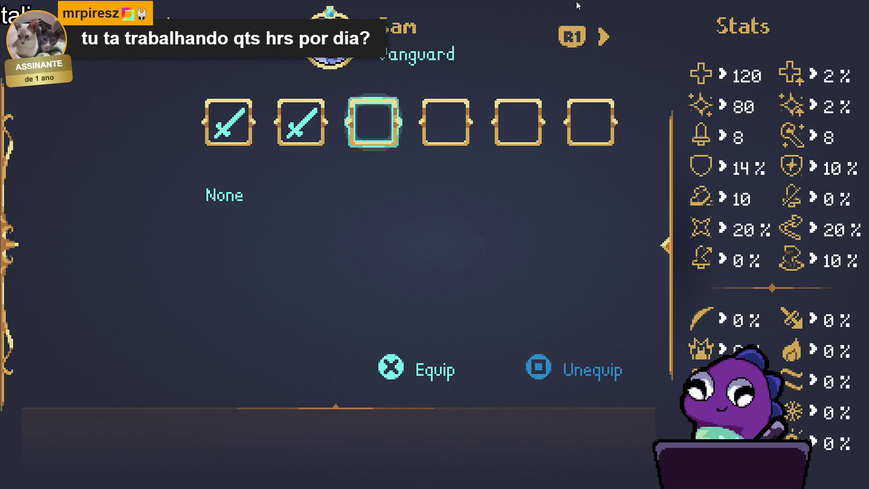
key("Escape")
Browse the Items list once more, then reopen Sam's equipment slots
key("Down")
key("Return")
key("Down")
key("Down")
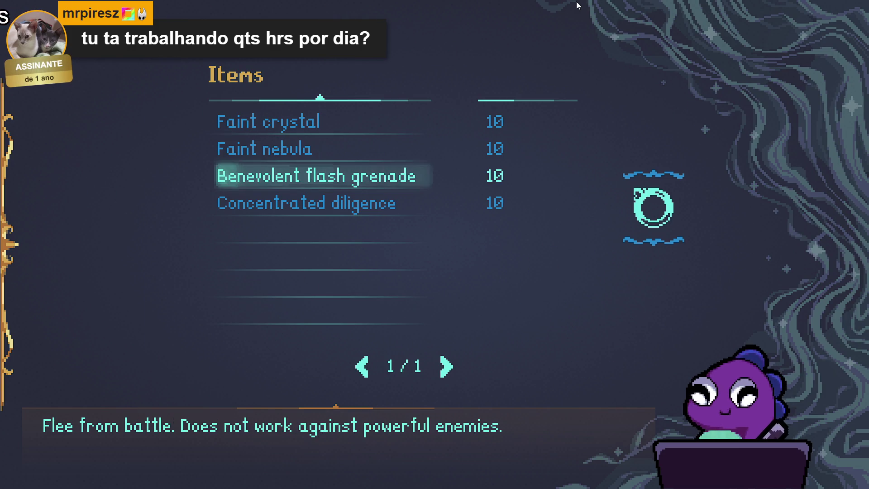
key("Up")
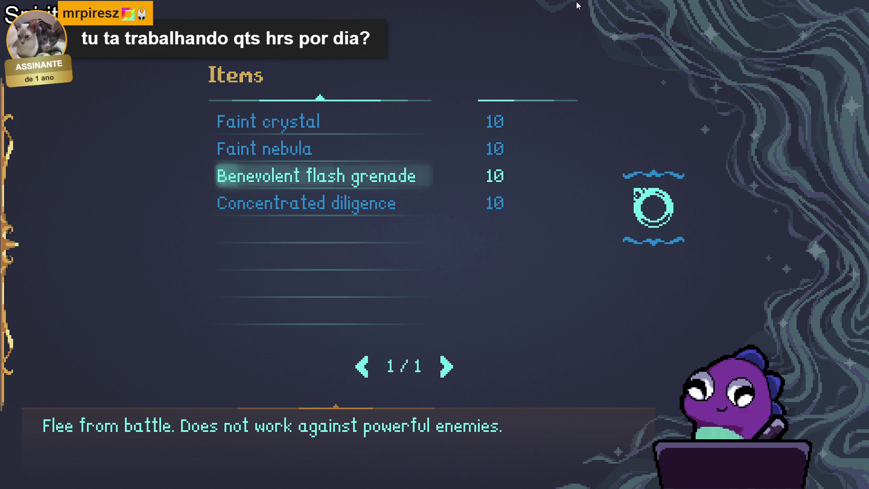
key("Up")
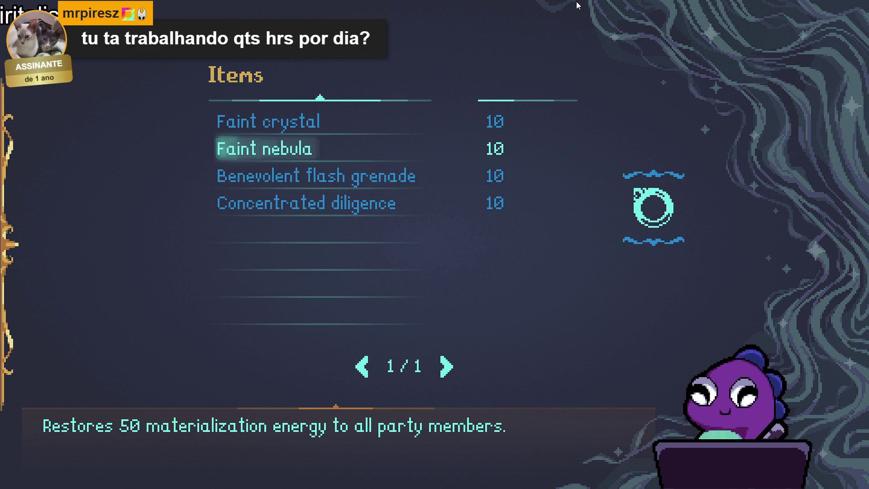
key("Escape")
key("Up")
key("Return")
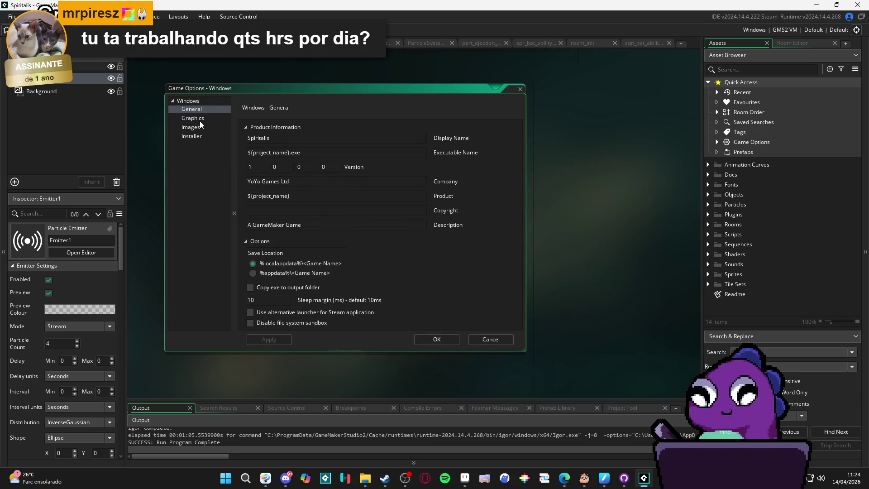
Show the Graphics page of GameMaker's Windows game options
left_click(200, 120)
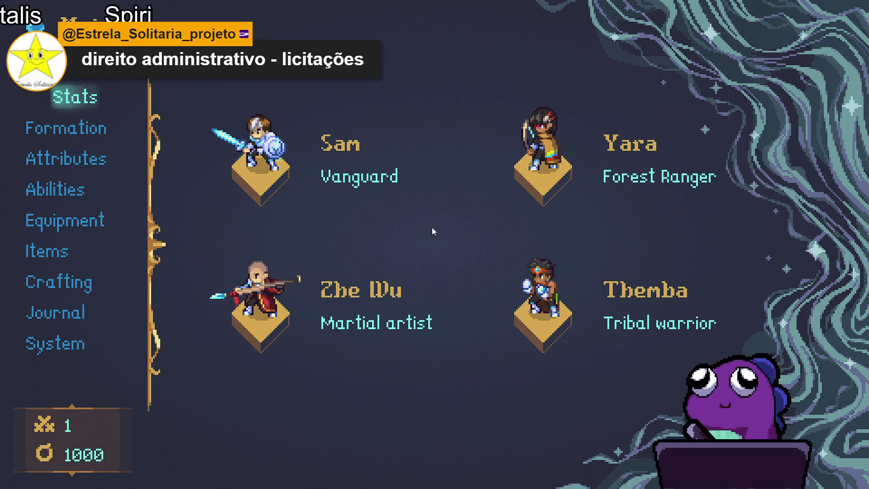
Move the pause menu selection to Equipment and open Sam's equipment slots
key("Down")
key("Down")
key("Down")
key("Down")
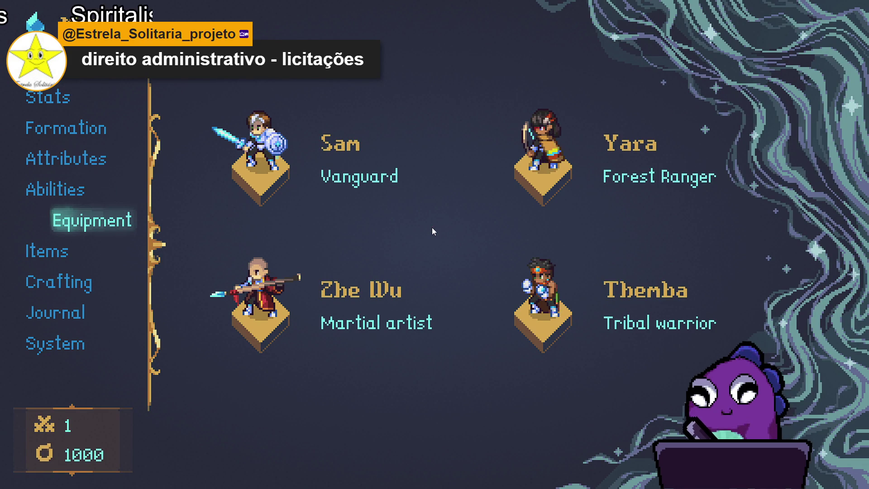
key("Down")
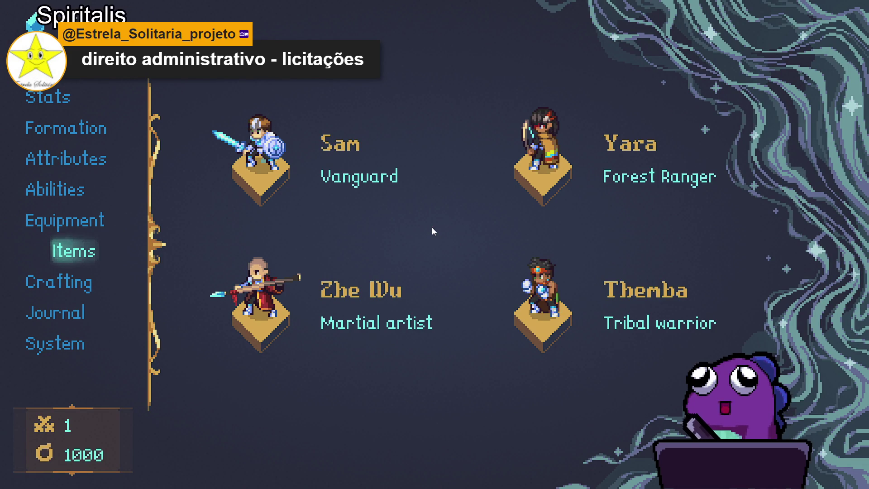
key("Up")
key("Down")
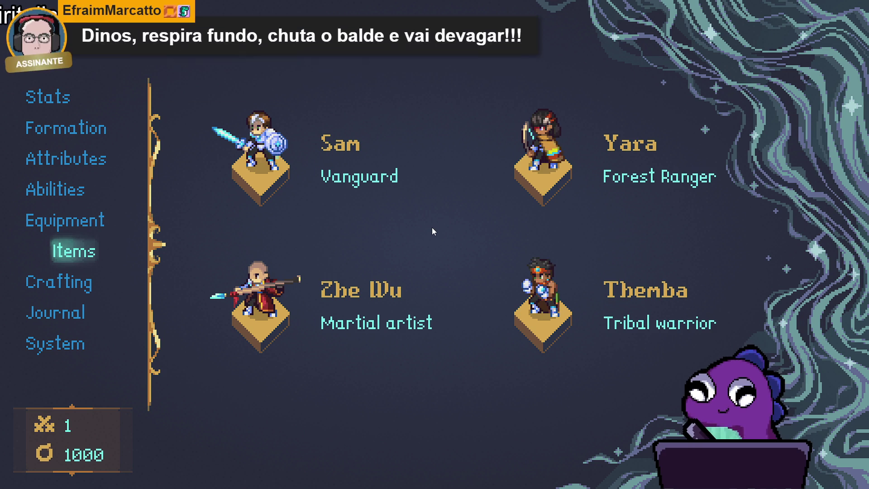
key("Up")
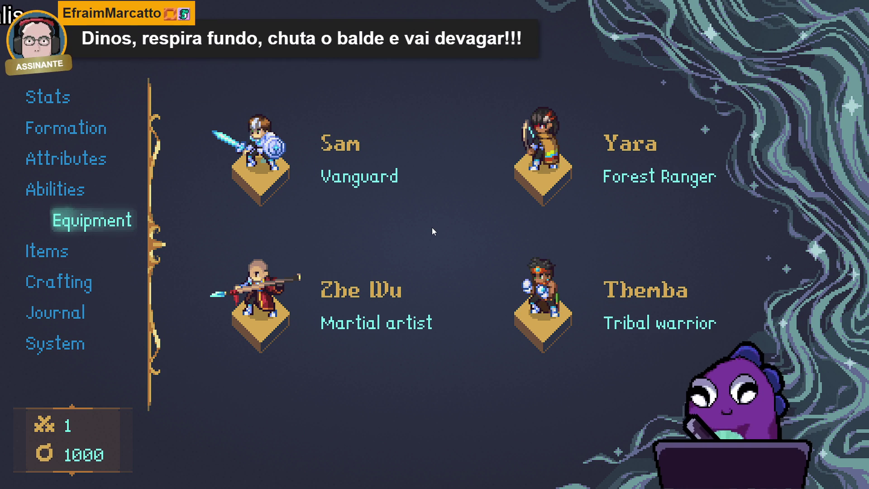
key("Down")
key("Return")
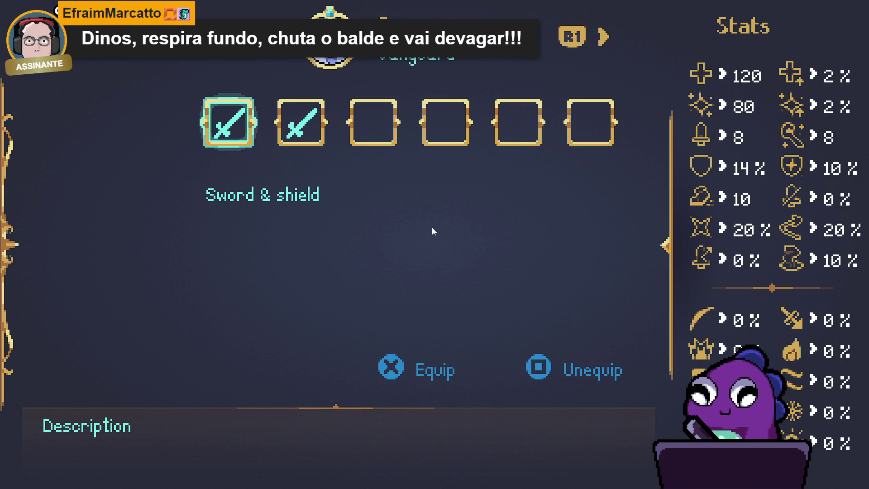
Step between the Sword & shield and Guardian armor slots, then snip a screenshot of them
key("Right")
key("Right")
key("Left")
key("Left")
key("Right")
key("Right")
key("Left")
key("Left")
key("Right")
key("Left")
key("Right")
key("Right")
key("Left")
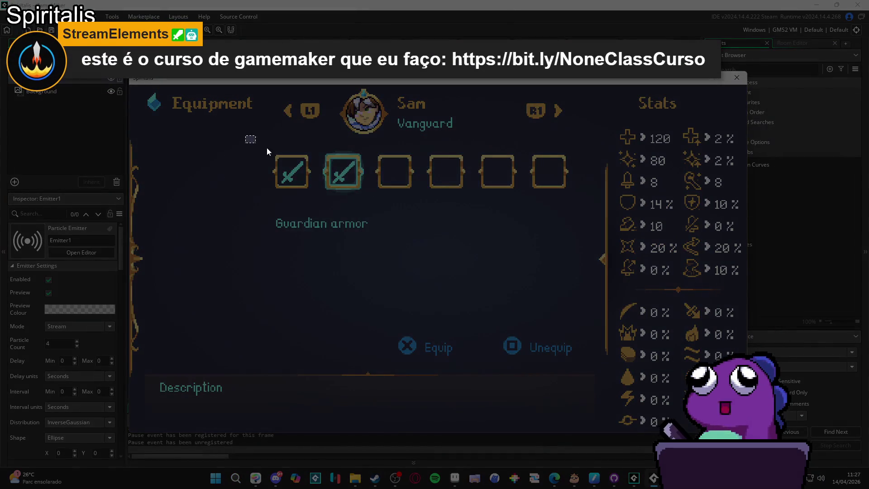
left_click_drag(267, 149, 431, 255)
Create a new clipboard-sized sprite in Aseprite and paste the equipment-slot screenshot
left_click(454, 479)
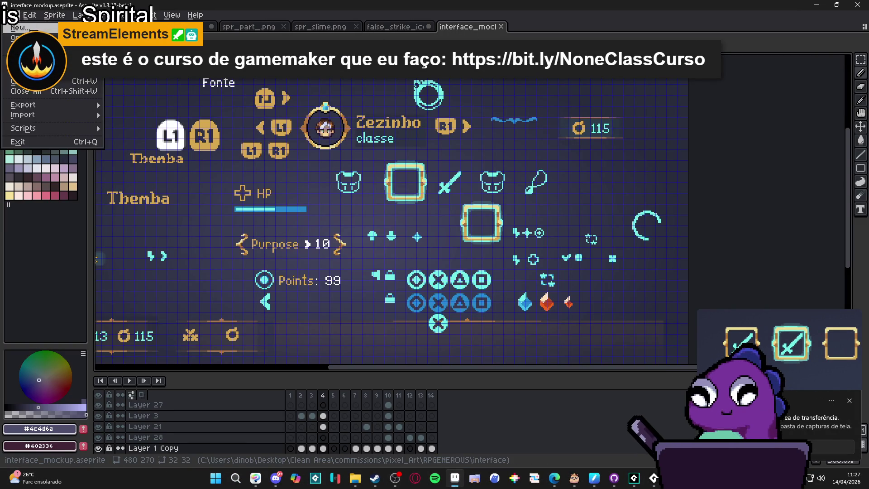
key("ctrl+n")
left_click(413, 337)
key("ctrl+v")
scroll(481, 207, "up", 2)
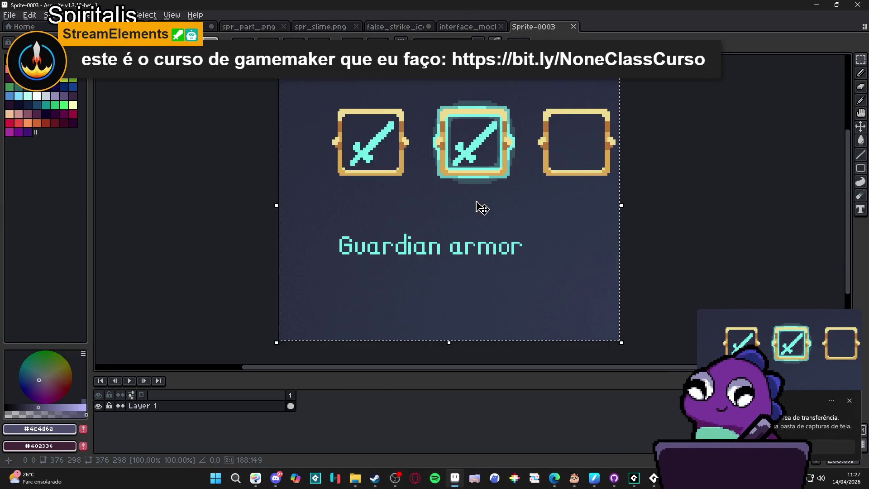
scroll(340, 226, "up", 1)
scroll(377, 187, "up", 3)
scroll(377, 188, "up", 5)
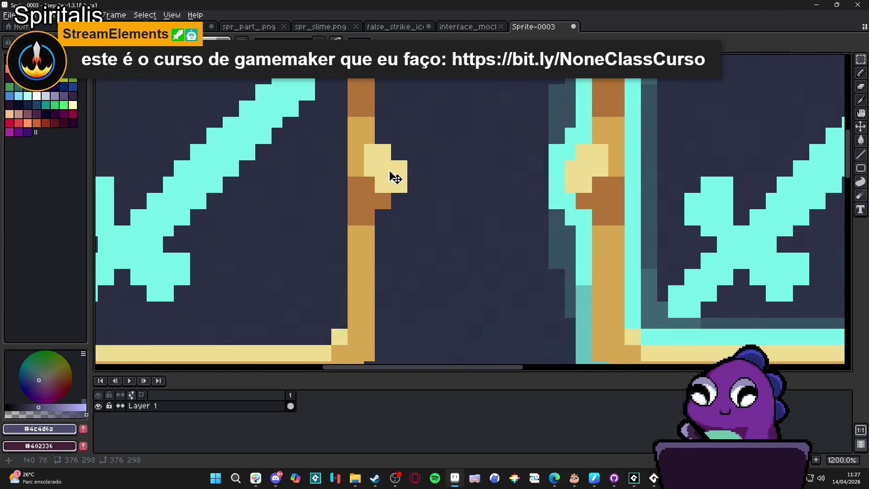
scroll(401, 174, "up", 4)
Select the 3x3 light yellow ornament block with the Rectangular Marquee
key("m")
left_click_drag(412, 159, 378, 196)
scroll(384, 204, "down", 6)
scroll(384, 204, "down", 3)
Resize the sprite to 125 px wide with Sprite Size
left_click(54, 15)
left_click(68, 65)
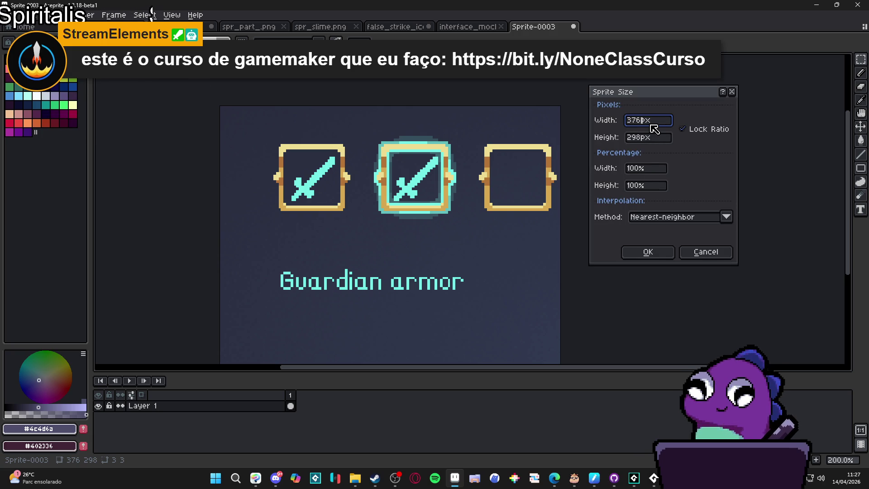
type("125")
key("Return")
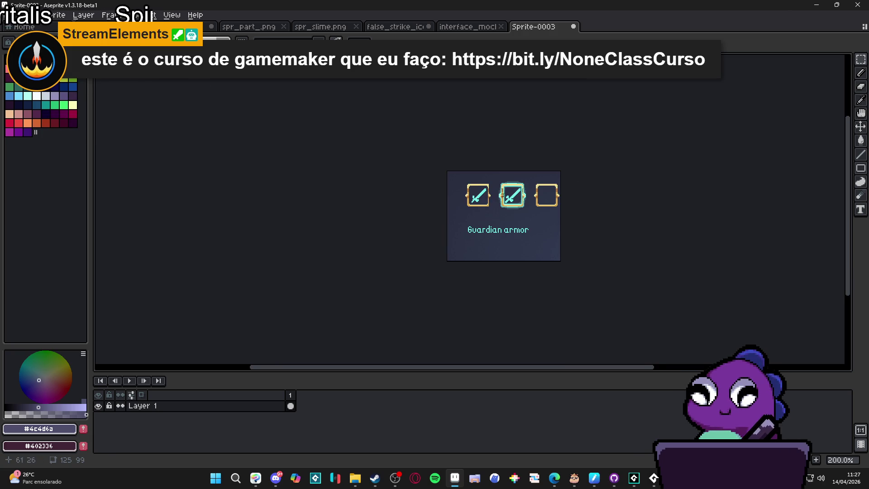
Measure the middle slot frame: 20x20 inner area and 21x21 overall
scroll(475, 202, "up", 2)
scroll(551, 197, "up", 5)
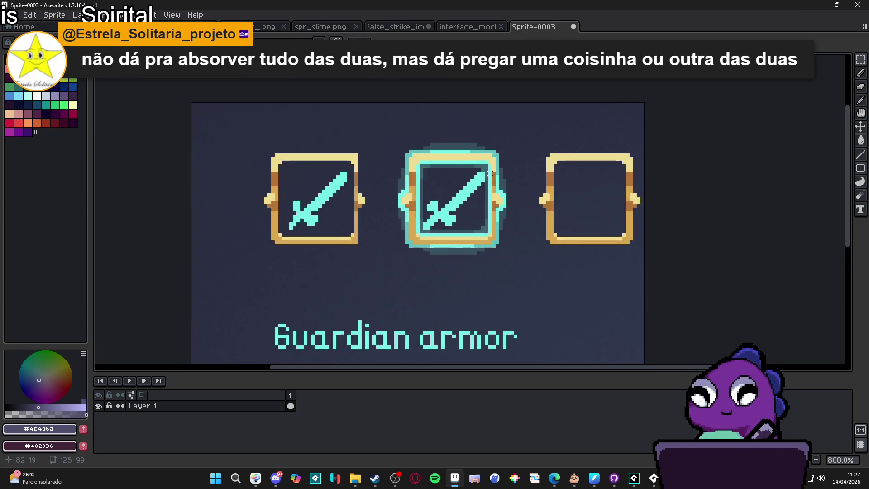
left_click_drag(484, 162, 380, 276)
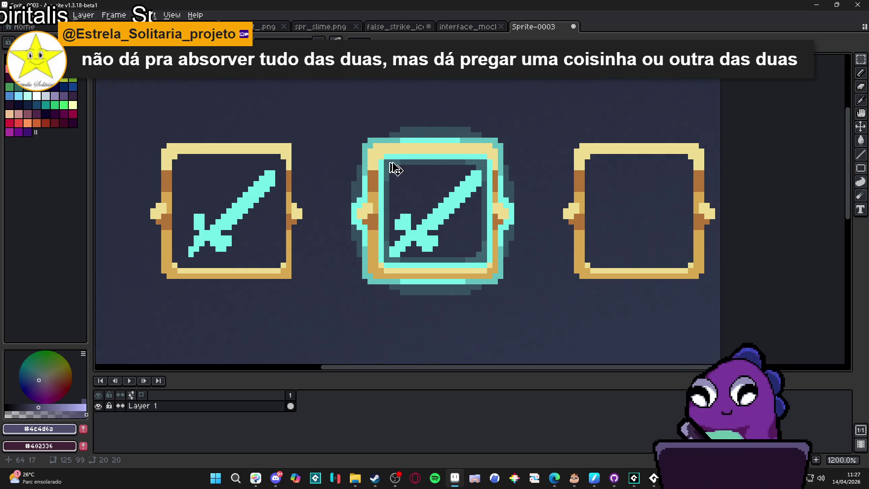
left_click_drag(380, 155, 489, 275)
scroll(361, 223, "down", 4)
left_click_drag(358, 193, 410, 245)
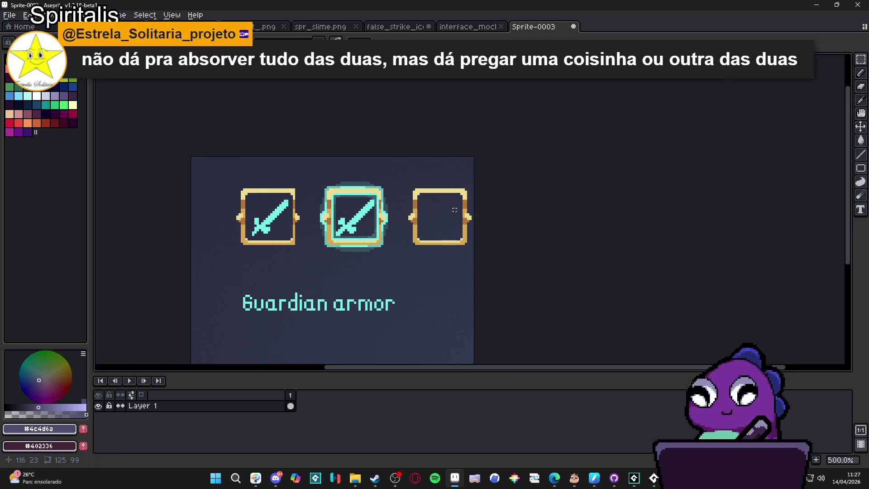
key("ctrl+d")
scroll(454, 212, "up", 4)
left_click_drag(465, 188, 361, 295)
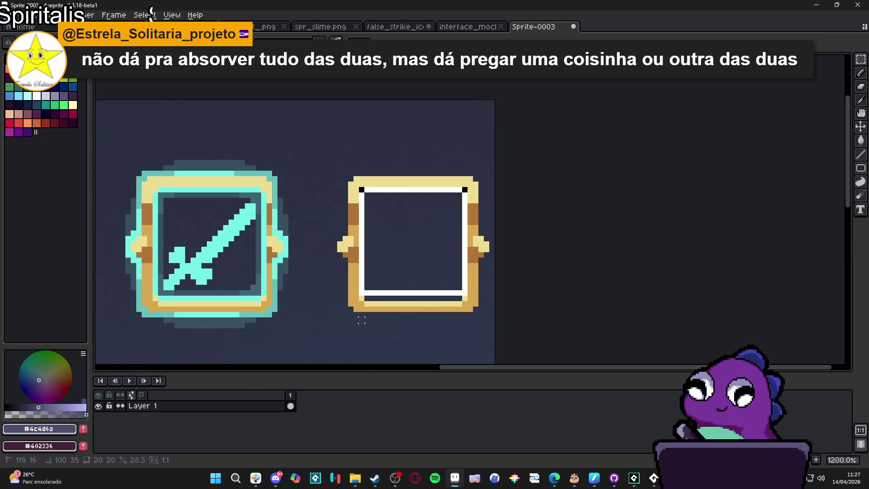
left_click(355, 479)
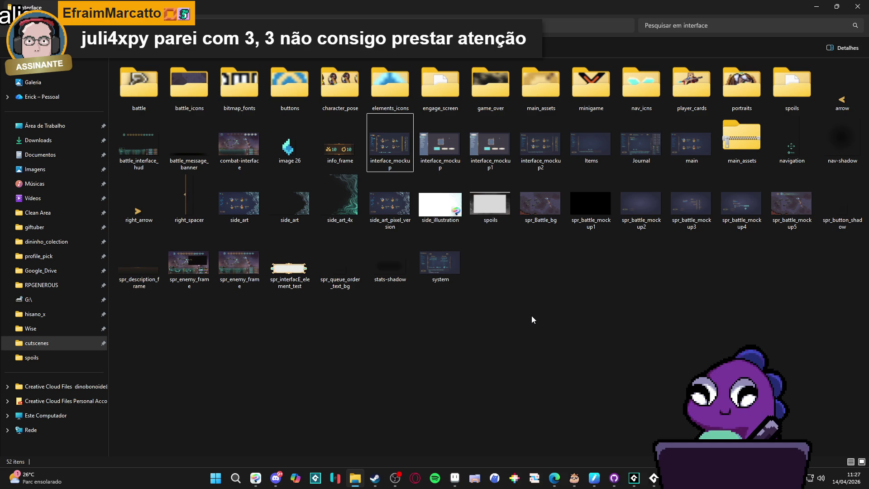
Open interface_mockup from the RPGENEROUS interface folder in Aseprite
double_click(410, 162)
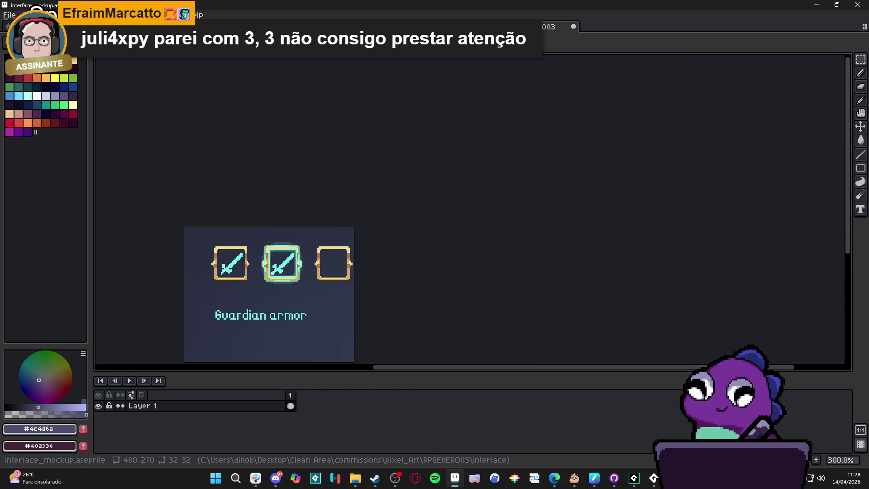
Show the pixel grid over the mockup and compare it with the Sprite-0003 reference
scroll(376, 176, "up", 4)
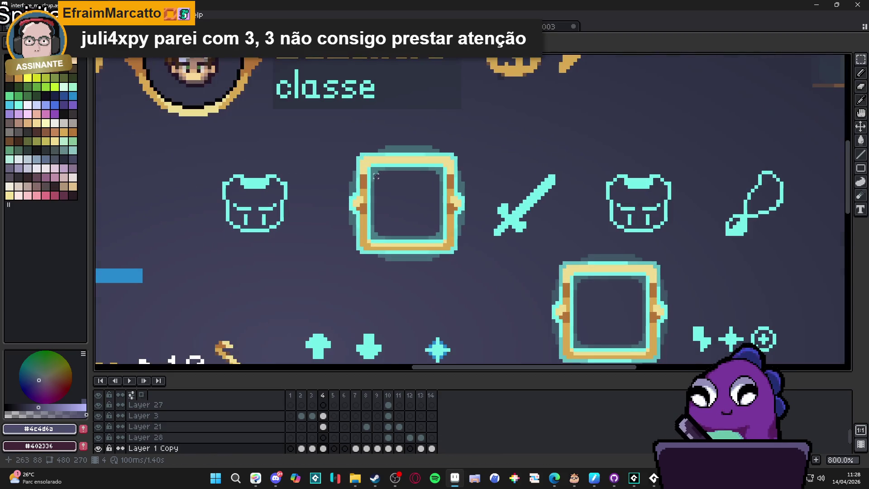
key("ctrl+apostrophe")
scroll(376, 176, "down", 2)
left_click(525, 26)
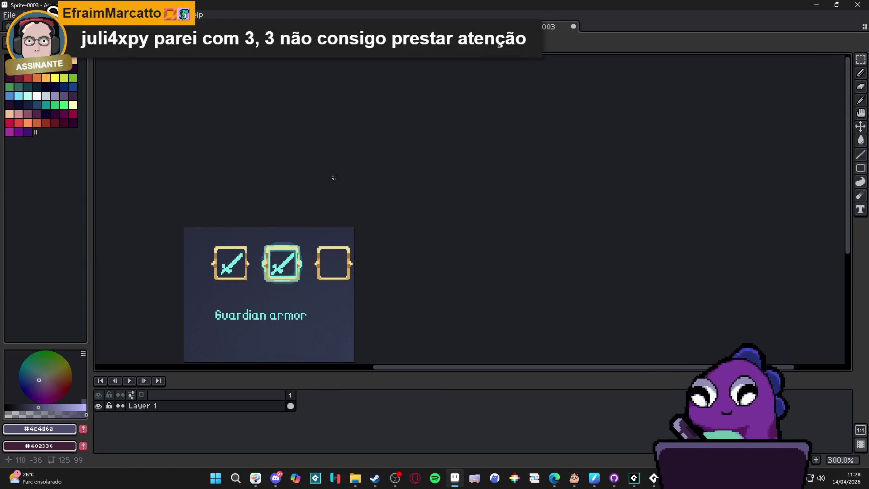
left_click(468, 27)
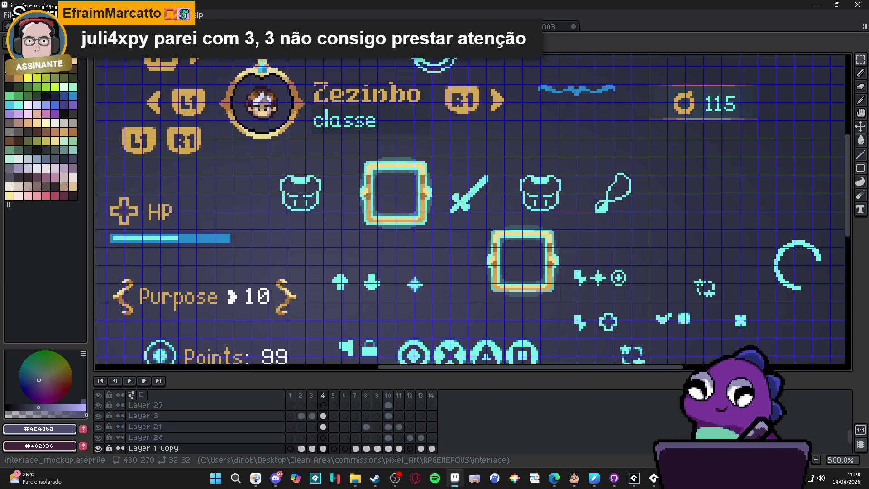
Marquee-select the sword icon in the interface mockup, then deselect it
scroll(483, 183, "up", 2)
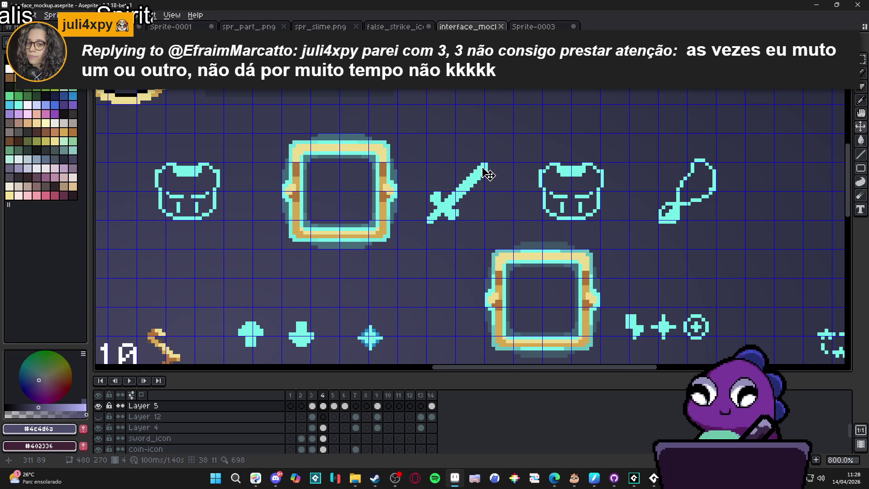
scroll(489, 170, "up", 2)
mouse_move(490, 161)
left_mouse_down()
mouse_move(326, 296)
mouse_move(434, 254)
mouse_move(296, 213)
mouse_move(312, 210)
mouse_move(304, 205)
mouse_move(549, 204)
mouse_move(539, 196)
left_mouse_up()
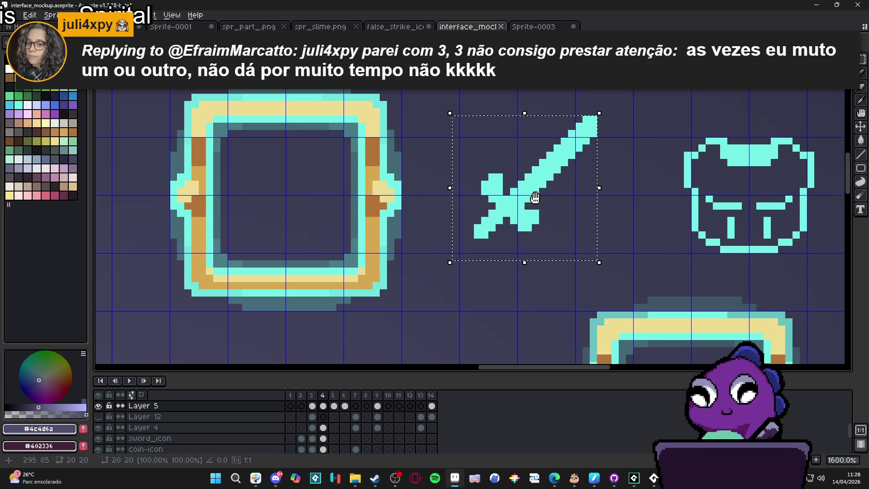
scroll(538, 190, "down", 2)
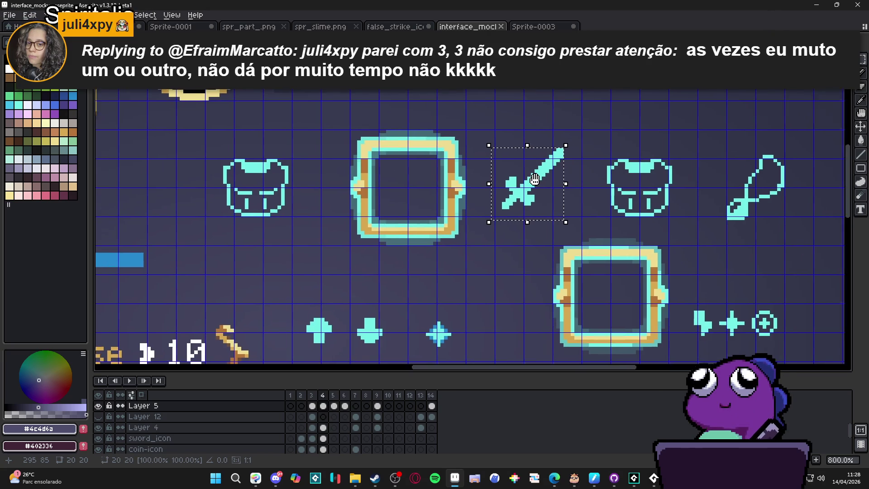
key("ctrl+d")
Create a new blank 21×21 sprite, then go back to the interface_mockup document
left_click(9, 15)
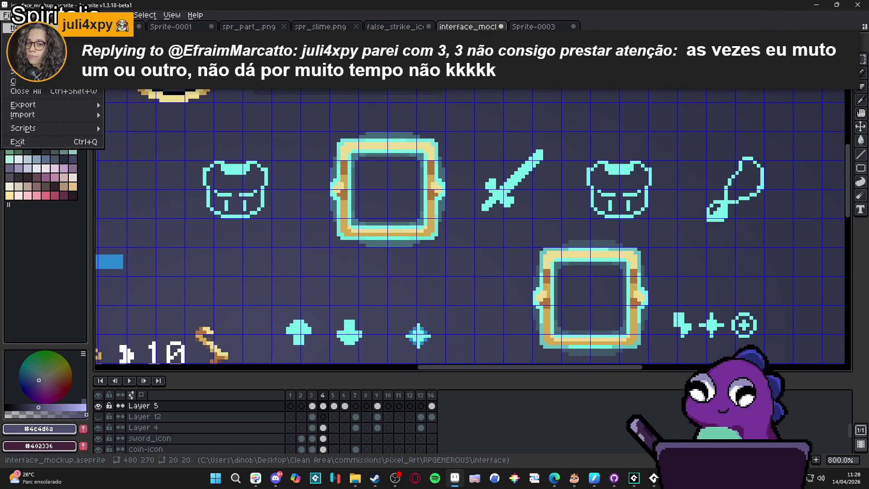
left_click(18, 27)
type("21")
key("Tab")
type("21")
key("Return")
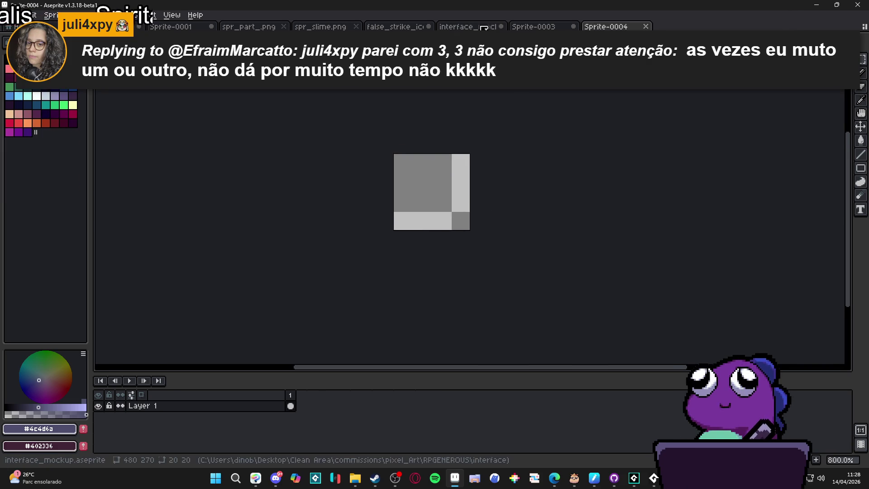
left_click(468, 26)
scroll(420, 147, "down", 3)
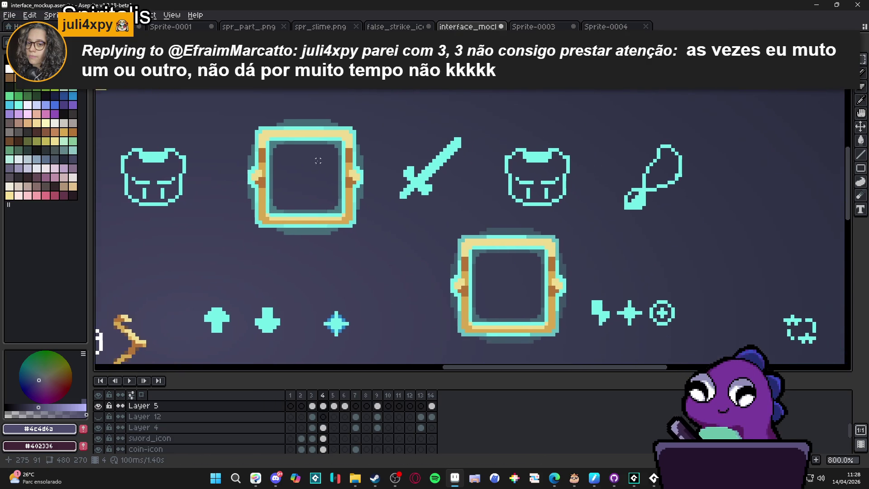
Marquee-select the upper slot frame with the rectangle tool, then clear the selection
scroll(346, 170, "up", 5)
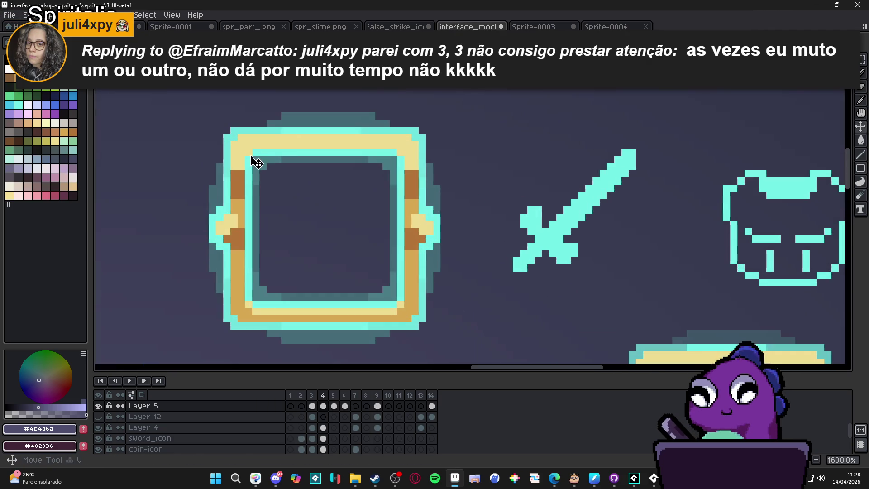
key("m")
scroll(215, 140, "up", 3)
left_click_drag(216, 139, 607, 176)
scroll(555, 291, "down", 2)
mouse_move(557, 299)
left_mouse_down()
mouse_move(365, 120)
mouse_move(381, 129)
left_mouse_up()
scroll(386, 134, "down", 1)
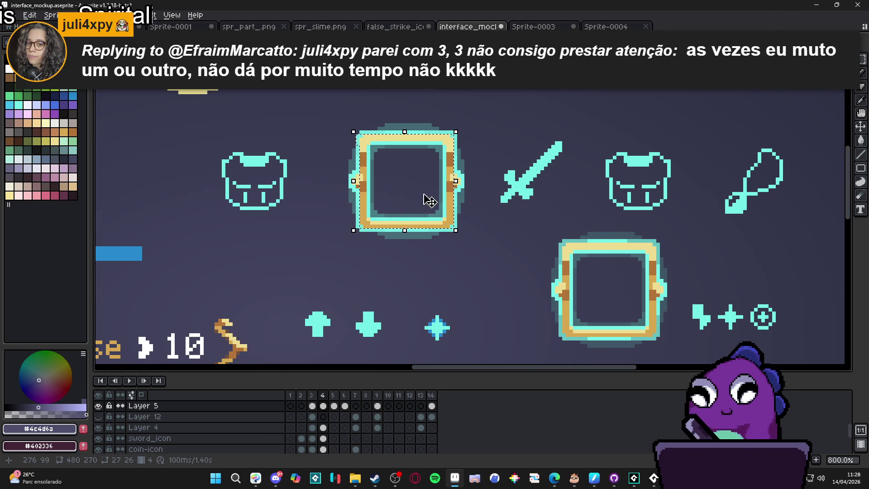
scroll(390, 264, "right", 2)
left_click(371, 238)
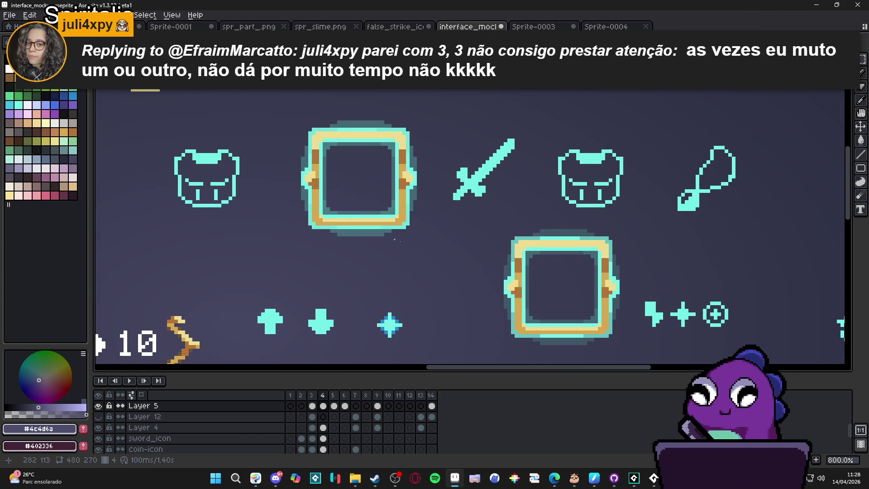
Erase the glow below the upper frame's bottom edge with the Eraser
scroll(510, 313, "right", 1)
scroll(378, 234, "up", 1)
scroll(398, 234, "left", 1)
key("e")
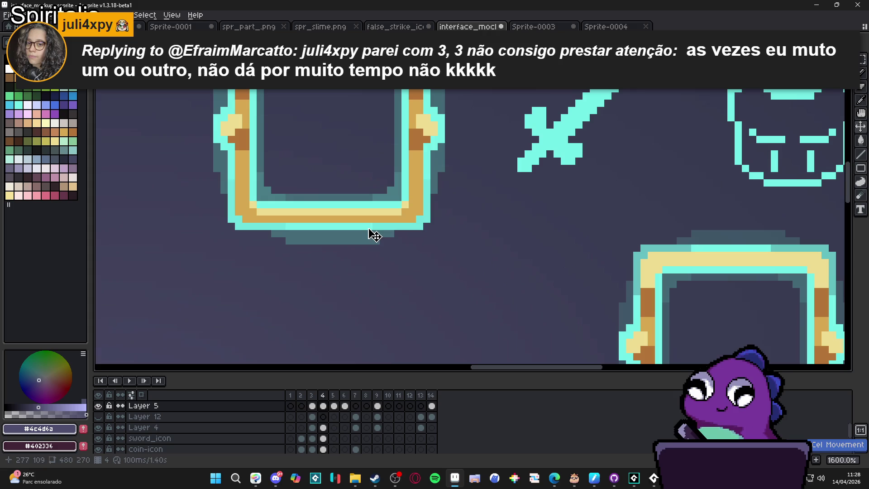
left_click_drag(409, 252, 258, 252)
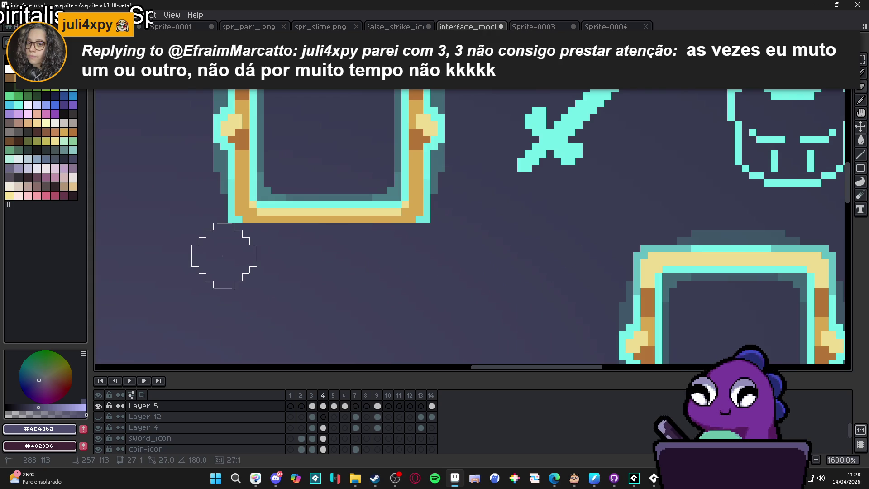
Erase the lower-left glow and cover the top rows and upper-right glow with background colour
scroll(213, 194, "up", 1)
scroll(213, 193, "left", 1)
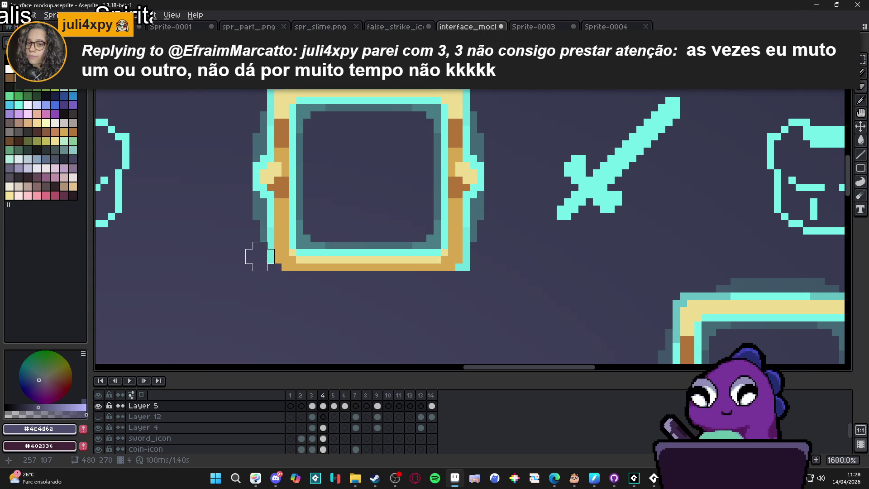
mouse_move(260, 235)
left_mouse_down()
mouse_move(246, 117)
mouse_move(260, 151)
mouse_move(259, 89)
mouse_move(242, 180)
left_mouse_up()
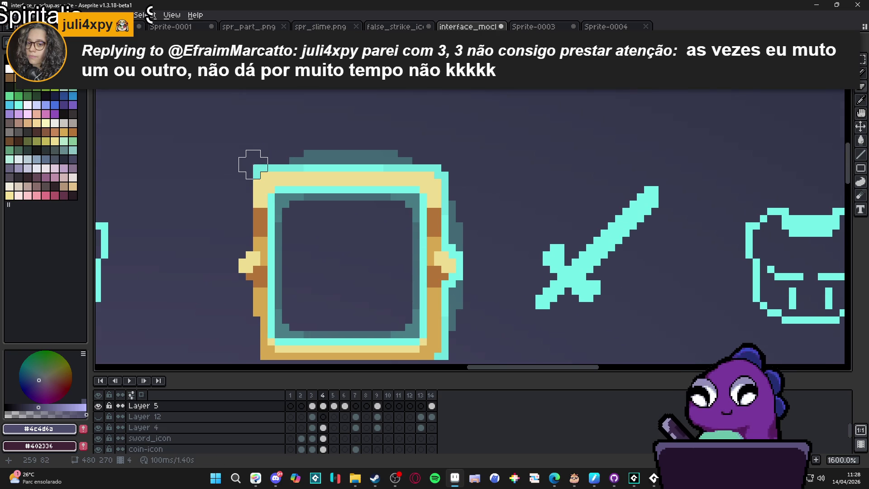
left_click_drag(267, 156, 543, 170)
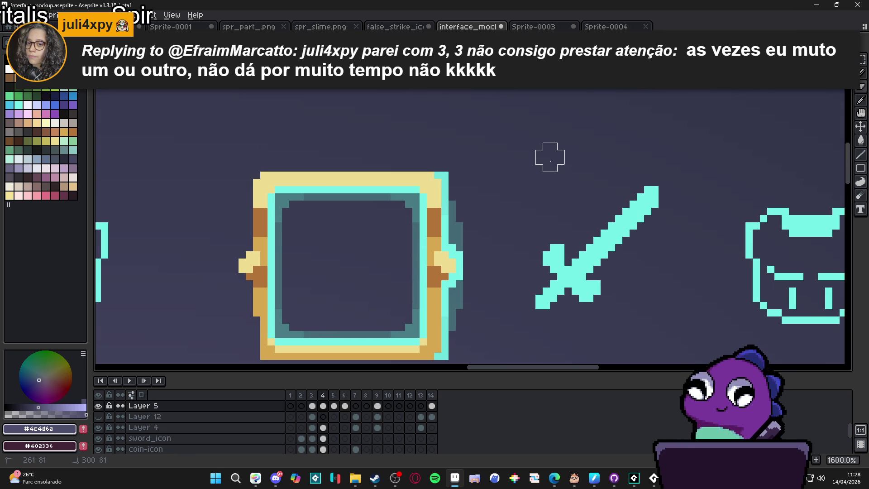
mouse_move(457, 184)
left_mouse_down()
mouse_move(465, 242)
mouse_move(456, 201)
mouse_move(472, 188)
mouse_move(473, 206)
left_mouse_up()
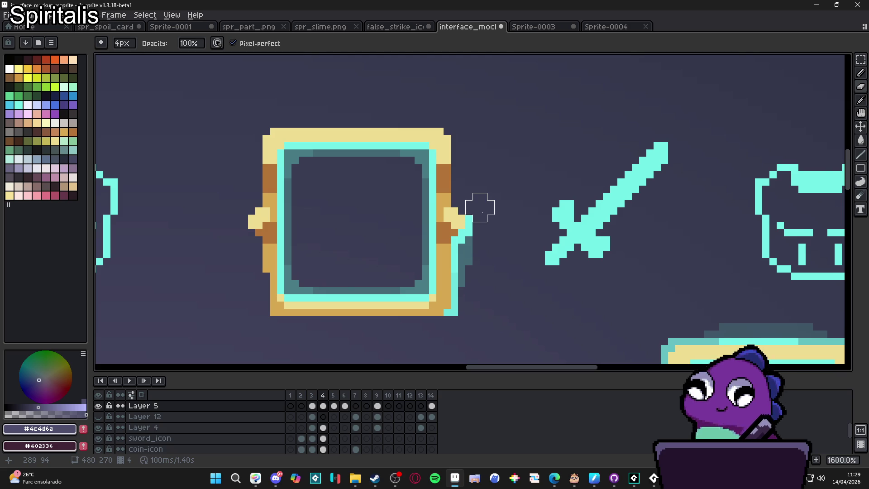
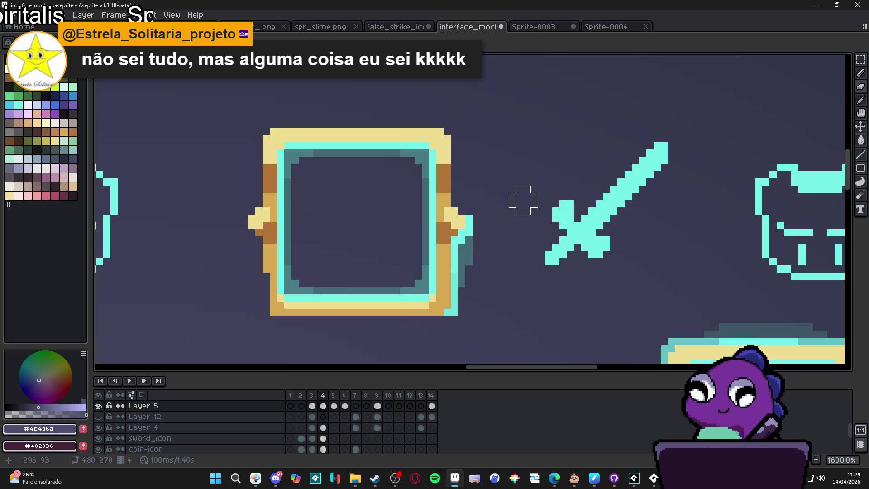
Erase the cyan pixels on the frame's right side and its inner left column
mouse_move(471, 222)
left_mouse_down()
mouse_move(487, 265)
mouse_move(458, 301)
mouse_move(465, 323)
mouse_move(458, 323)
left_mouse_up()
mouse_move(292, 157)
left_mouse_down()
mouse_move(291, 285)
mouse_move(394, 277)
mouse_move(419, 285)
mouse_move(416, 161)
mouse_move(306, 155)
left_mouse_up()
scroll(342, 202, "down", 3)
scroll(333, 219, "up", 6)
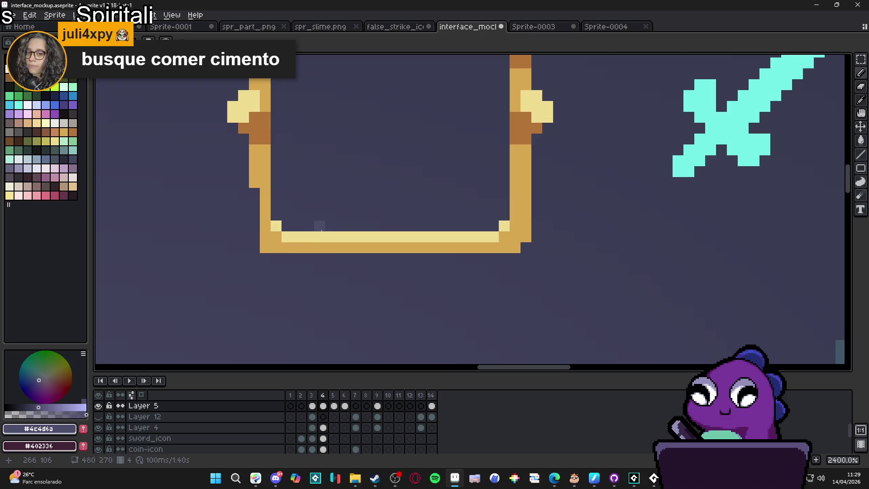
Fill the frame's left and bottom edges with the eyedropped gold #d6a851, then select Layer 31
left_click(285, 245, "alt")
mouse_move(254, 189)
left_mouse_down()
mouse_move(253, 237)
mouse_move(287, 237)
left_mouse_up()
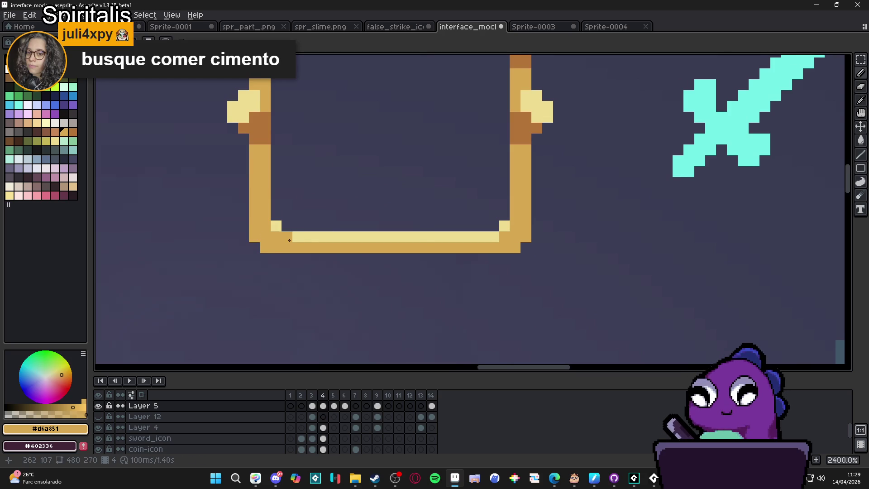
scroll(287, 237, "down", 5)
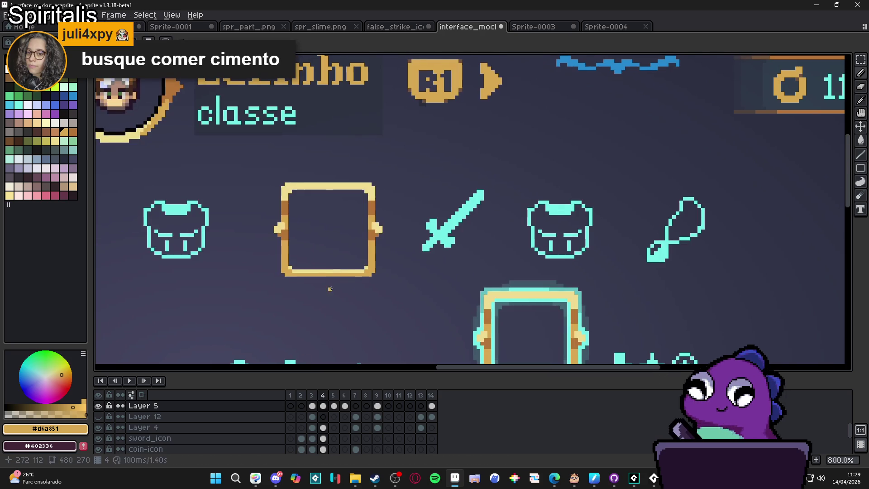
left_click(340, 276, "ctrl")
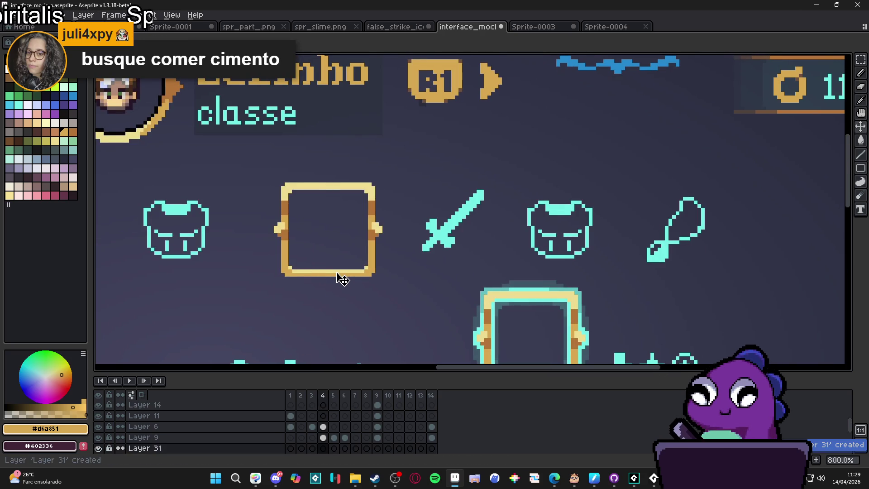
Recentre on the gold frame and show the pixel grid over the mockup
left_click_drag(358, 236, 401, 254)
key("ctrl+apostrophe")
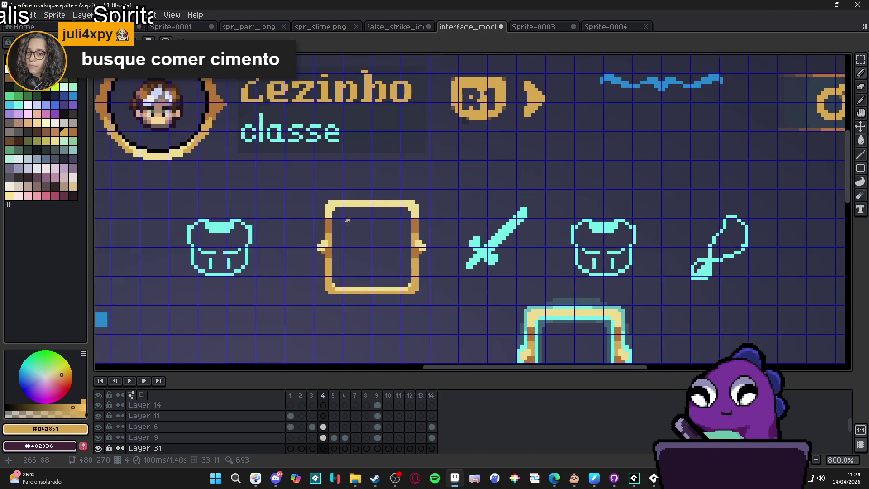
scroll(337, 215, "up", 3)
Marquee the frame's interior to measure its 20×20 empty space, then deselect
key("m")
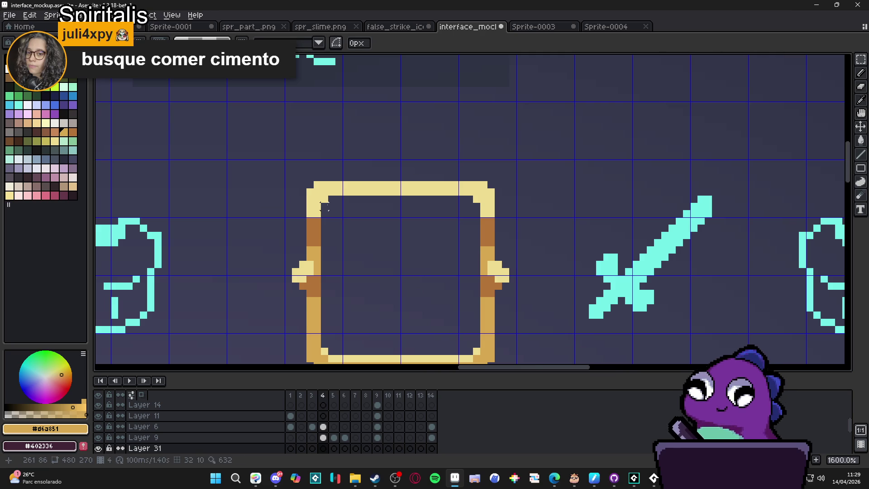
mouse_move(323, 199)
left_mouse_down()
mouse_move(478, 358)
mouse_move(481, 352)
left_mouse_up()
scroll(466, 308, "down", 2)
key("ctrl+d")
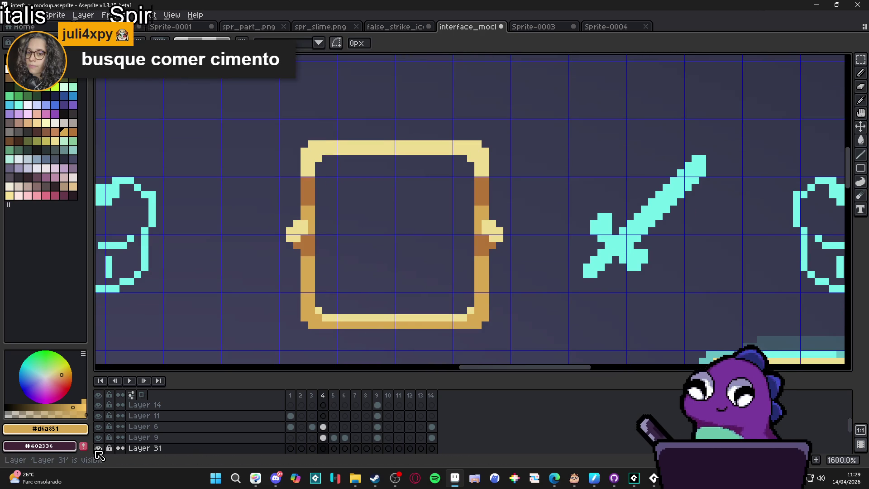
left_click_drag(325, 166, 461, 311)
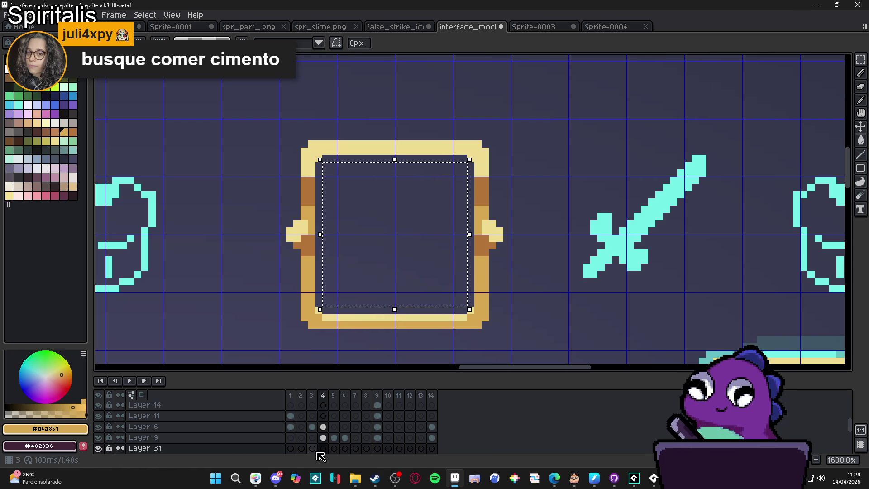
scroll(322, 437, "down", 5)
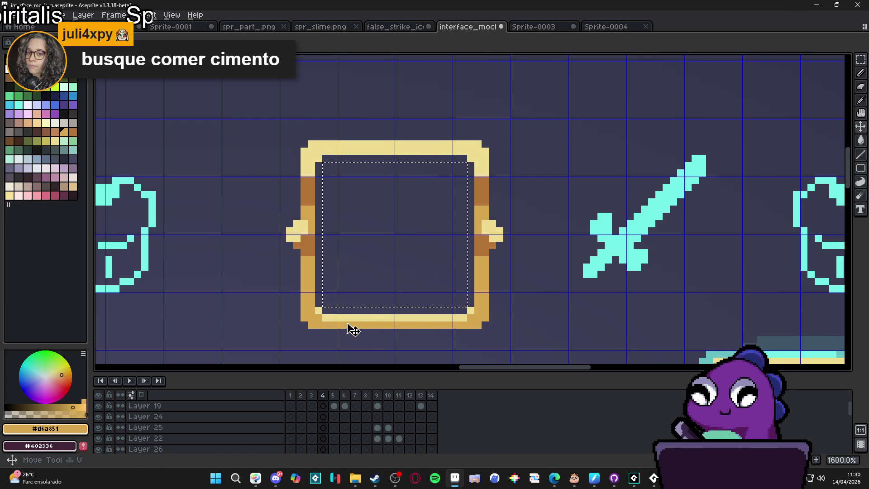
scroll(337, 405, "up", 4)
left_click(323, 437)
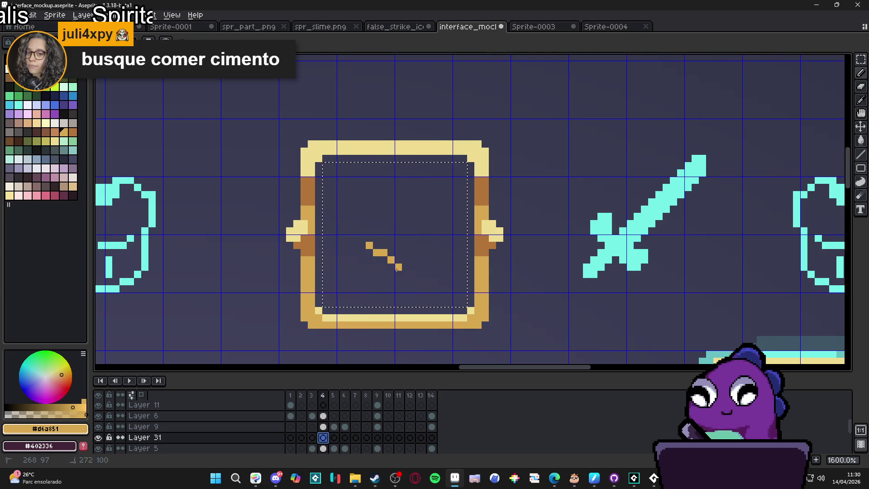
key("ctrl+d")
left_click(276, 478)
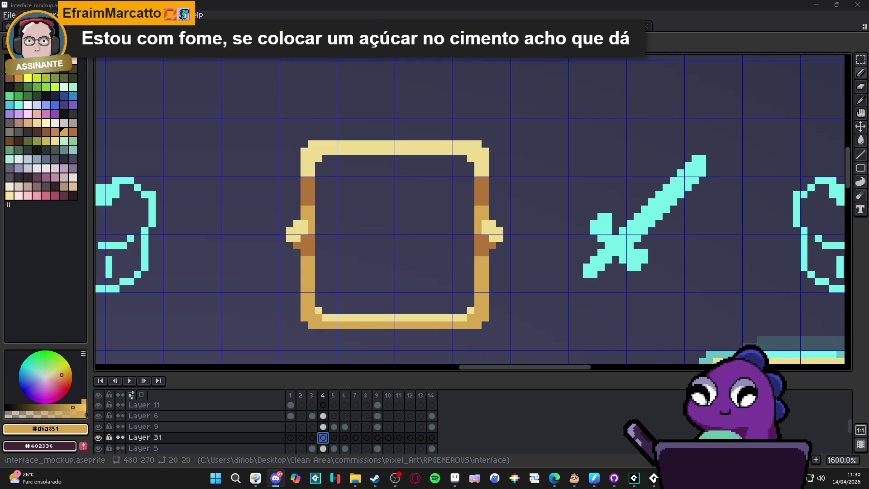
scroll(463, 166, "down", 4)
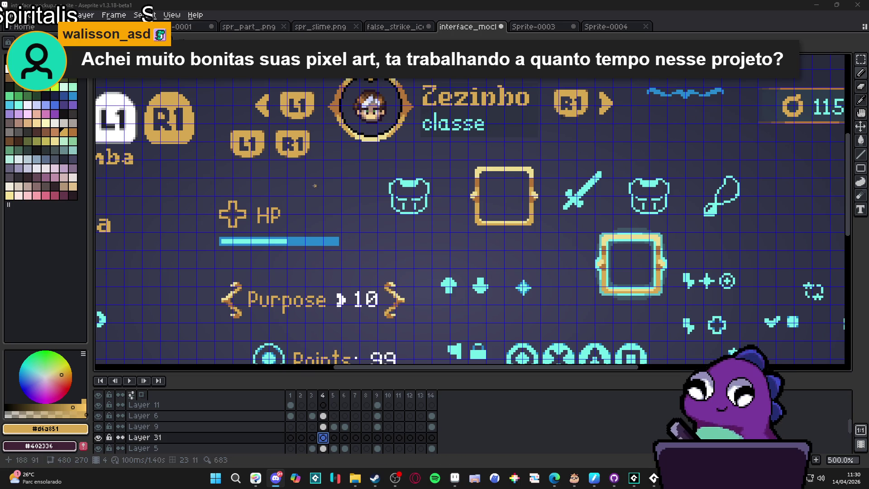
Pan across the mockup layout, then bring the RPGENEROUS interface folder window forward
left_click_drag(516, 226, 461, 240)
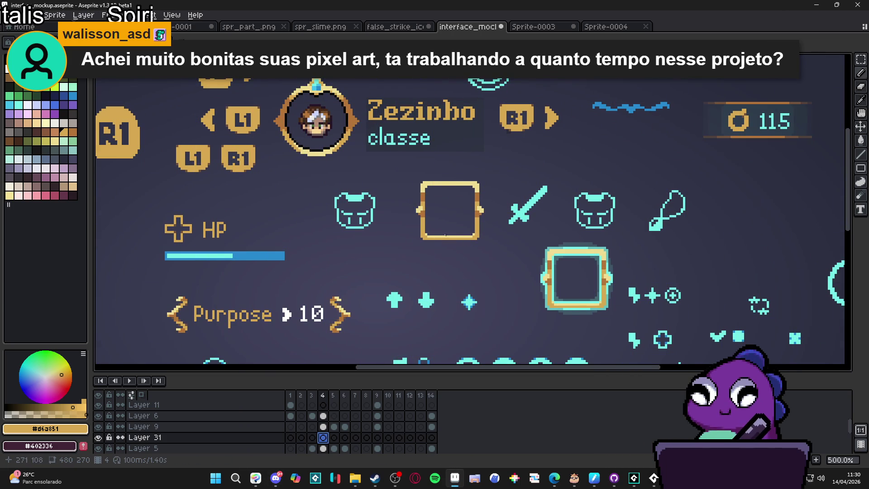
mouse_move(351, 485)
left_click(355, 432)
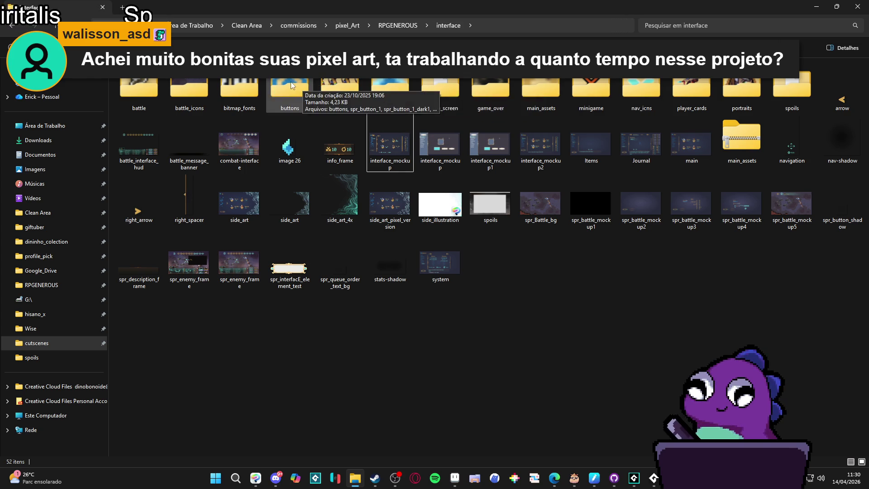
Go up to the RPGENEROUS folder and open history_room_decorations.aseprite in Aseprite
left_click(412, 27)
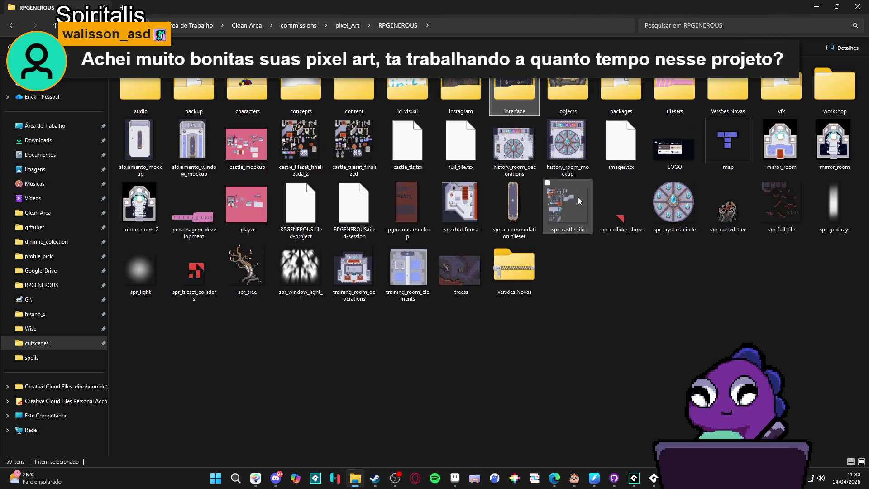
left_click(297, 135)
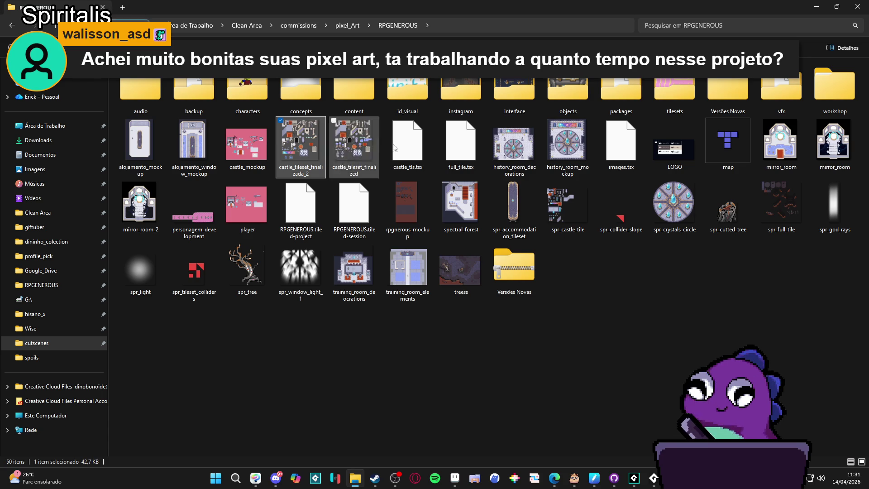
left_click(364, 136)
left_click(527, 159)
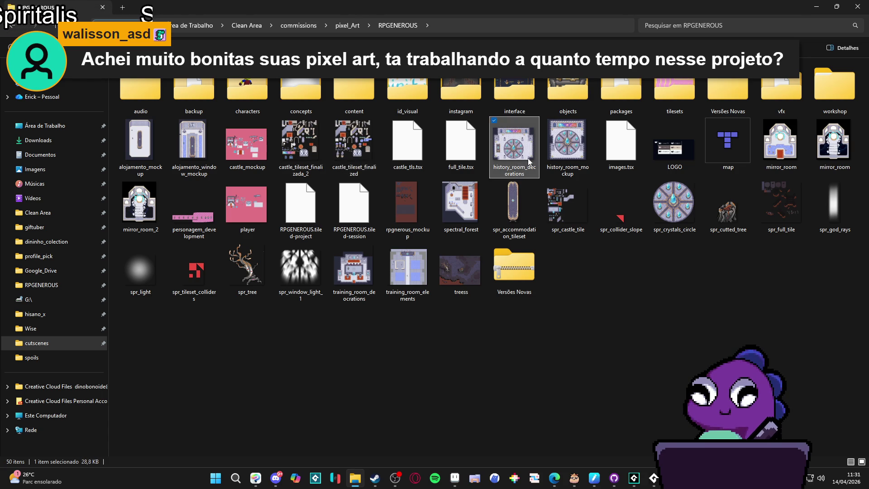
double_click(526, 144)
scroll(399, 170, "up", 2)
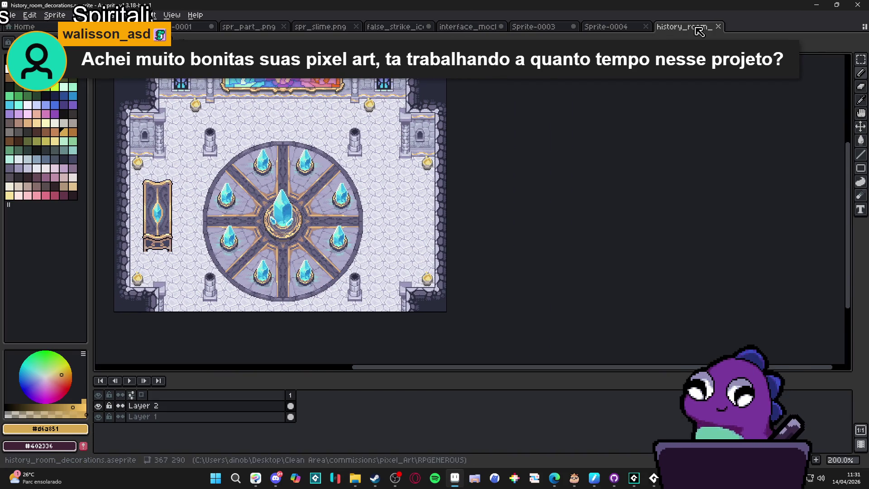
Dock history_room_decorations as a left split view and close Sprite-0003 without saving
mouse_move(700, 31)
left_mouse_down()
mouse_move(118, 205)
mouse_move(285, 210)
left_mouse_up()
scroll(120, 186, "up", 1)
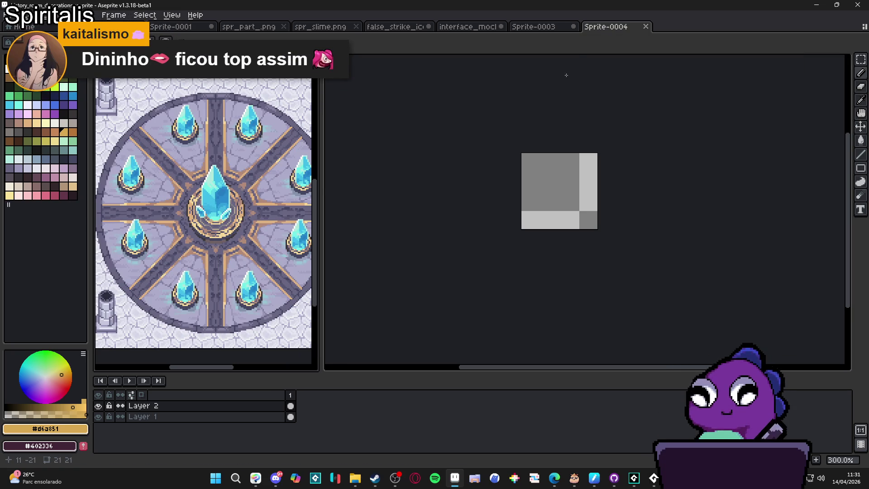
left_click(557, 27)
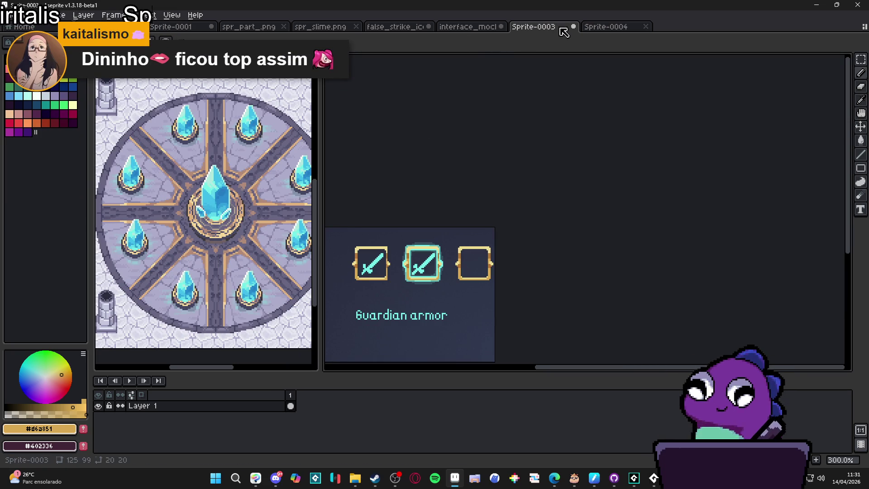
left_click(574, 27)
left_click(448, 258)
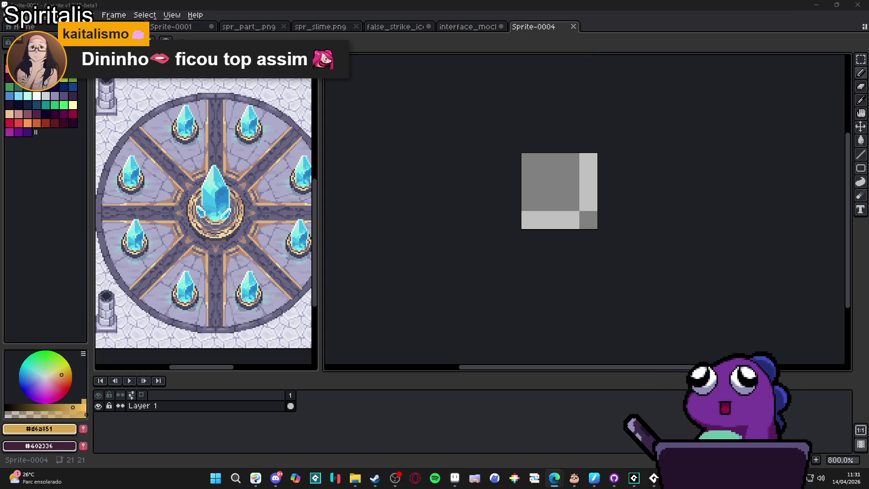
Return to the interface mockup, narrow the reference view, and sample the crystal's light blue
left_click(469, 27)
scroll(452, 221, "up", 2)
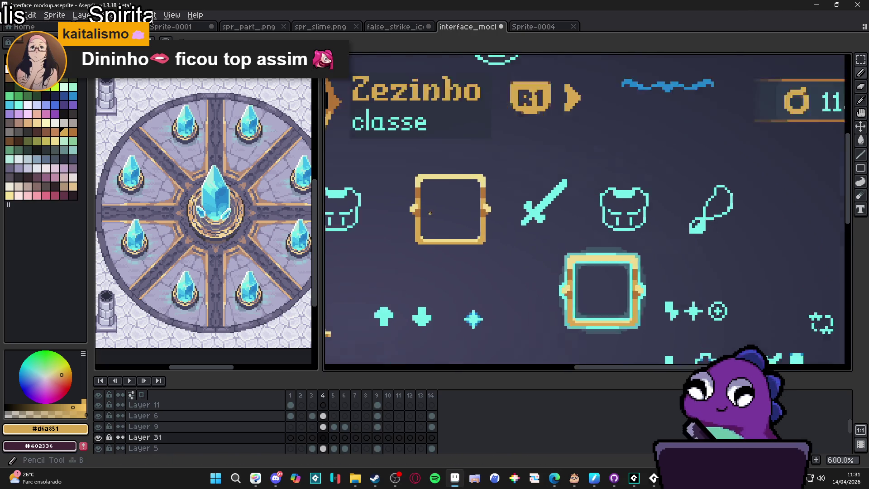
left_click_drag(320, 249, 258, 249)
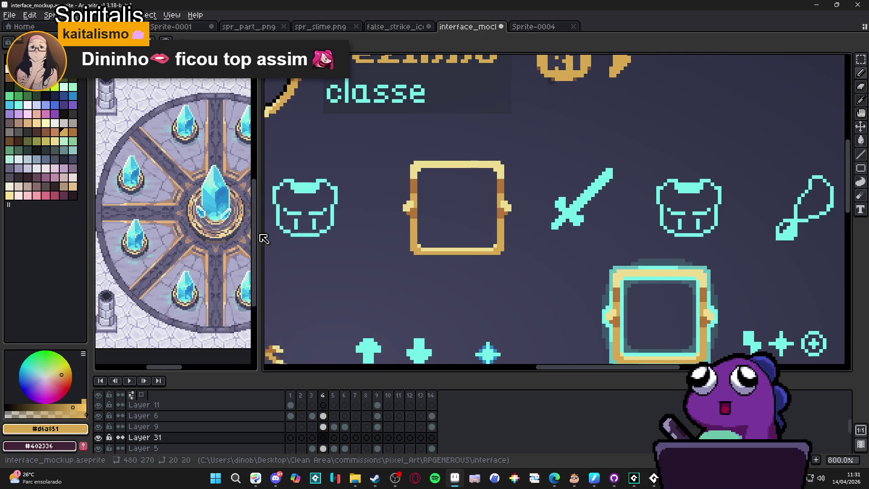
scroll(407, 185, "up", 7)
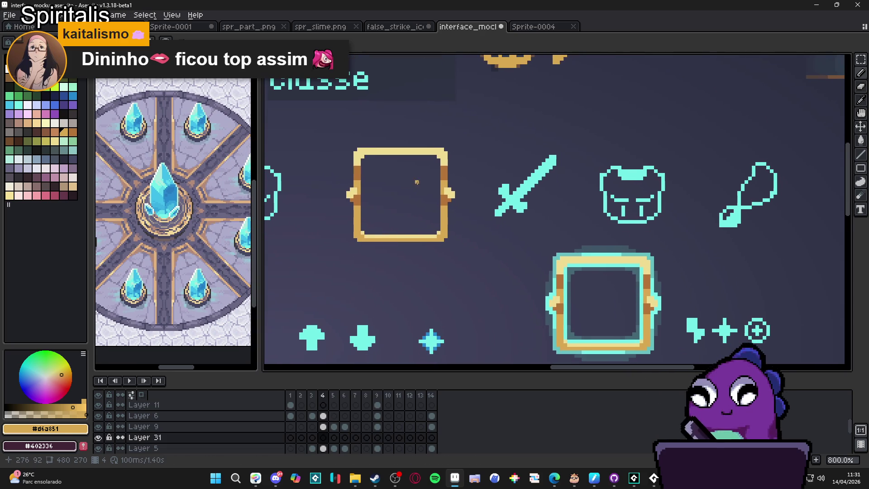
scroll(406, 185, "down", 1)
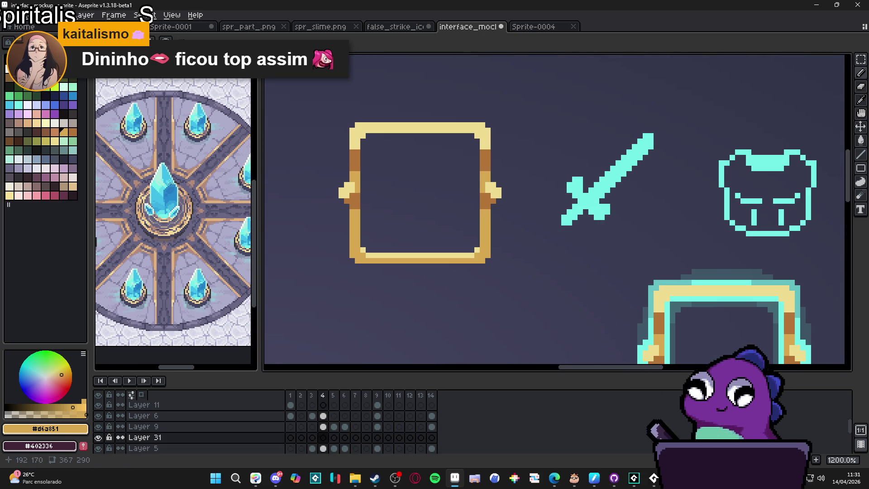
scroll(152, 192, "up", 3)
left_click(152, 193, "alt")
scroll(407, 183, "up", 3)
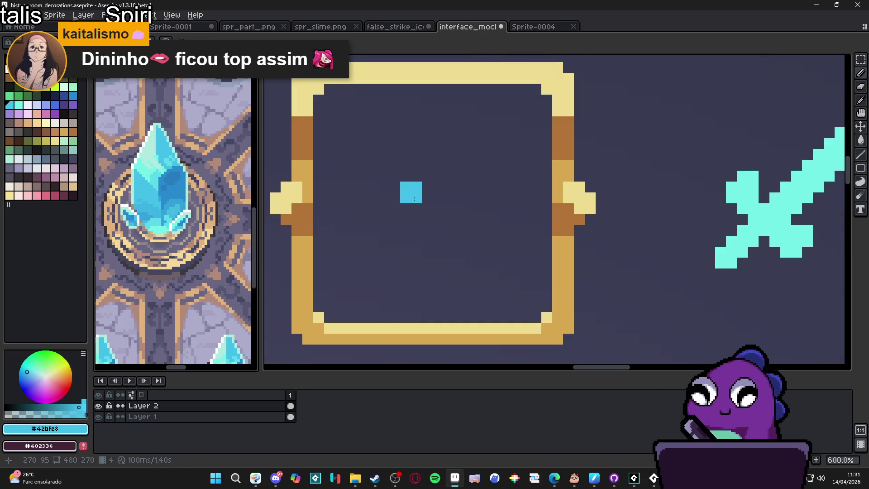
Block out a solid cyan crystal shape inside the gold frame and open the F7 preview
left_click(411, 175)
mouse_move(414, 201)
left_mouse_down()
mouse_move(429, 169)
mouse_move(388, 207)
mouse_move(387, 220)
mouse_move(372, 217)
left_mouse_up()
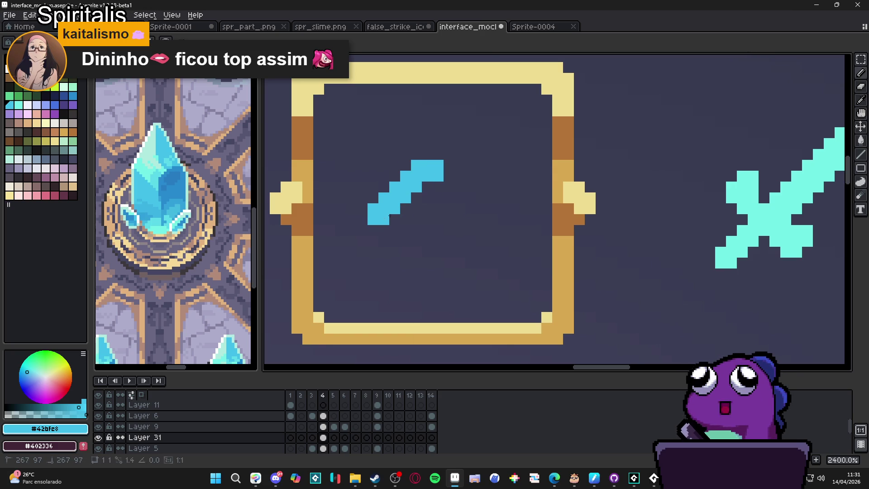
scroll(385, 211, "down", 5)
scroll(384, 211, "up", 3)
key("ctrl+z")
left_click(388, 183)
scroll(388, 183, "up", 3)
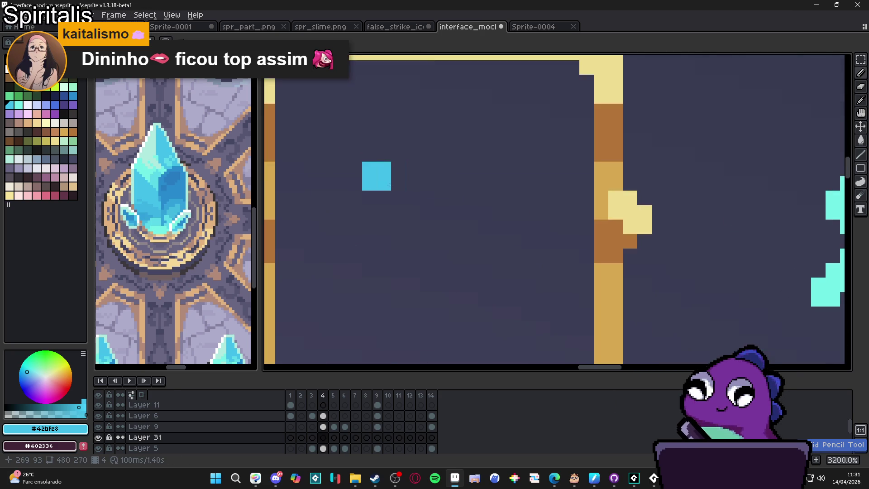
scroll(389, 183, "down", 3)
scroll(388, 183, "up", 2)
mouse_move(387, 184)
left_mouse_down()
mouse_move(384, 231)
mouse_move(409, 234)
mouse_move(412, 253)
mouse_move(428, 255)
mouse_move(451, 222)
mouse_move(444, 150)
mouse_move(419, 122)
mouse_move(410, 159)
mouse_move(390, 181)
mouse_move(425, 200)
mouse_move(408, 174)
mouse_move(429, 221)
left_mouse_up()
key("F7")
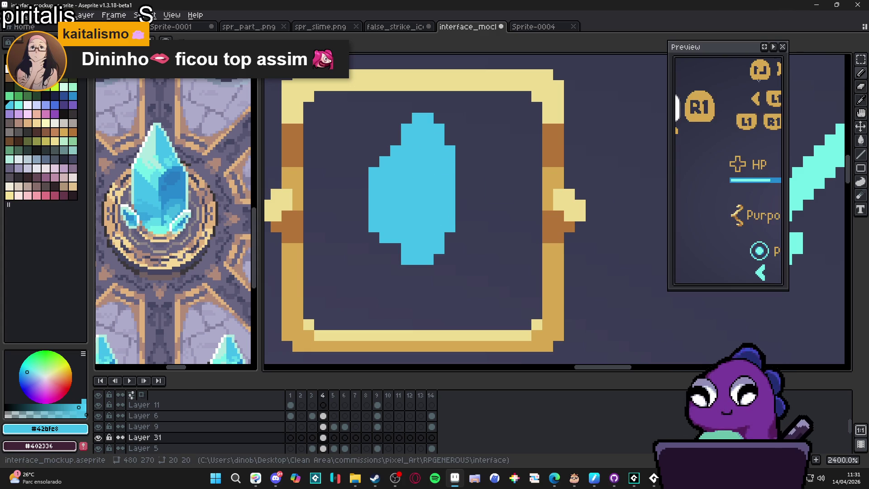
Centre the preview on the gem, then marquee the crystal and nudge it into place
left_click(765, 49)
key("m")
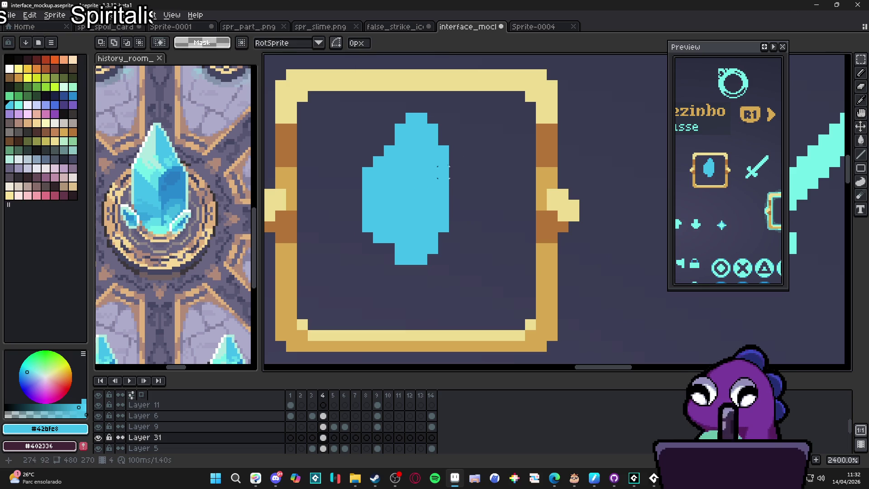
mouse_move(517, 88)
left_mouse_down()
mouse_move(340, 319)
mouse_move(328, 321)
left_mouse_up()
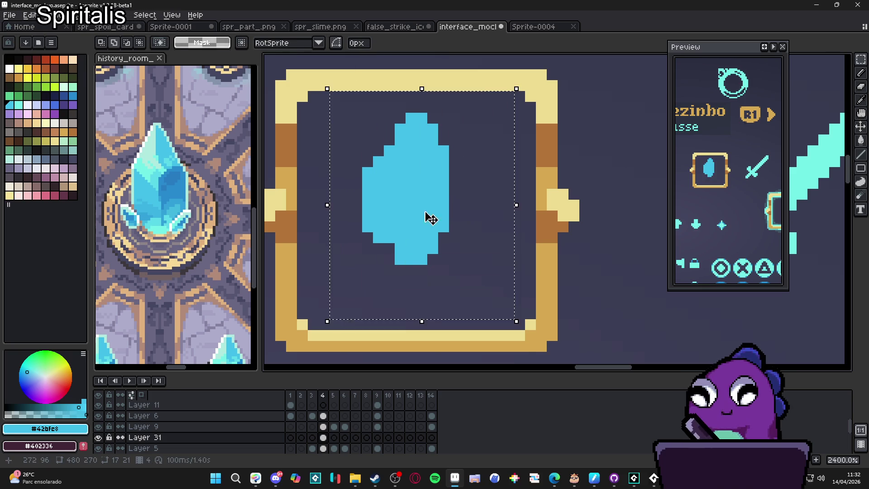
key("Down")
key("Down")
key("Down")
key("Right")
key("Up")
key("Return")
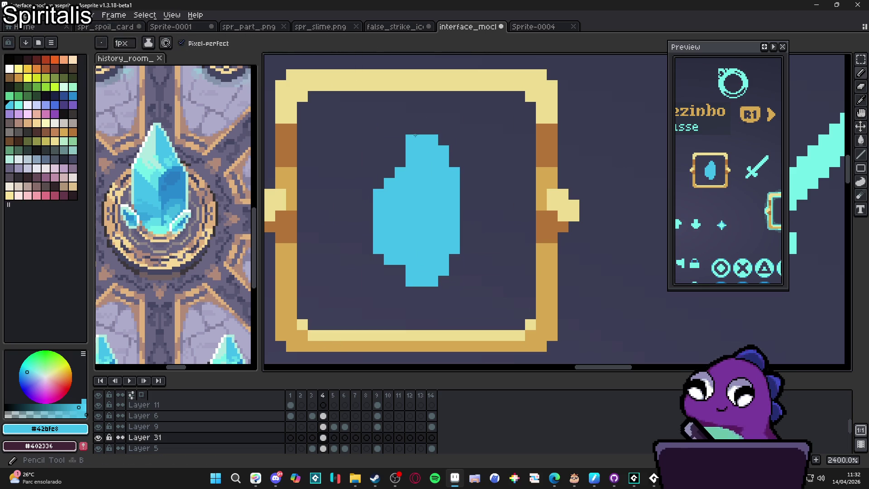
Reshape the crystal's top and side edges into a symmetrical pointed gem, then sample light cyan
left_click(422, 129)
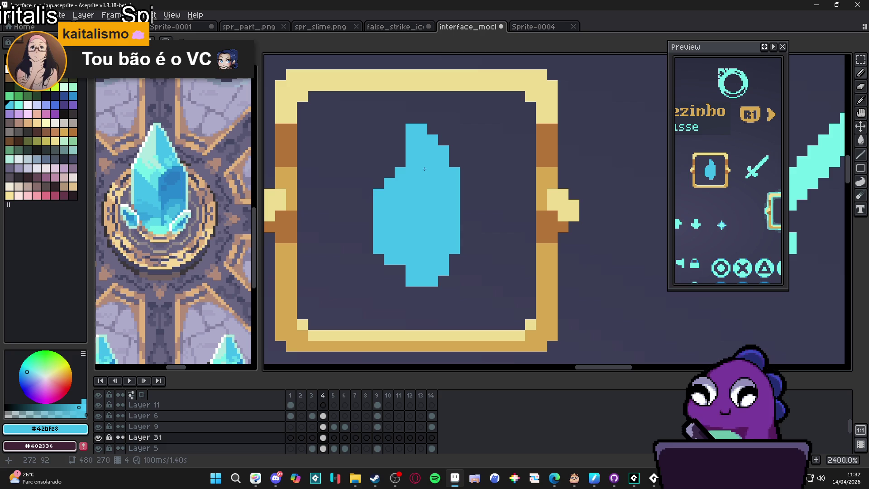
left_click_drag(401, 165, 378, 183)
scroll(425, 235, "down", 6)
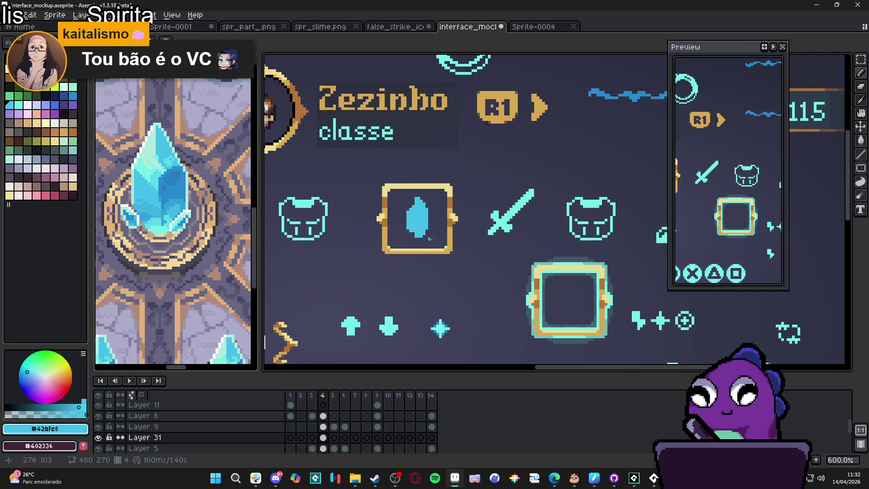
scroll(430, 241, "up", 4)
scroll(409, 241, "down", 3)
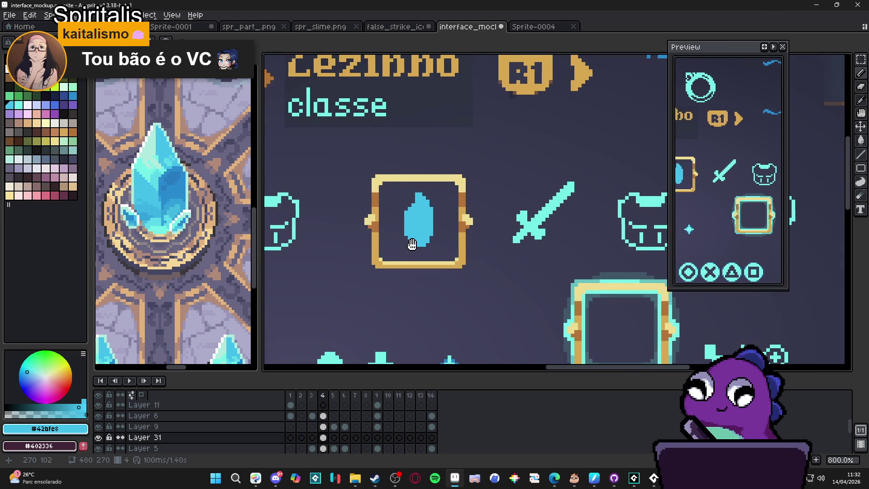
scroll(421, 182, "up", 5)
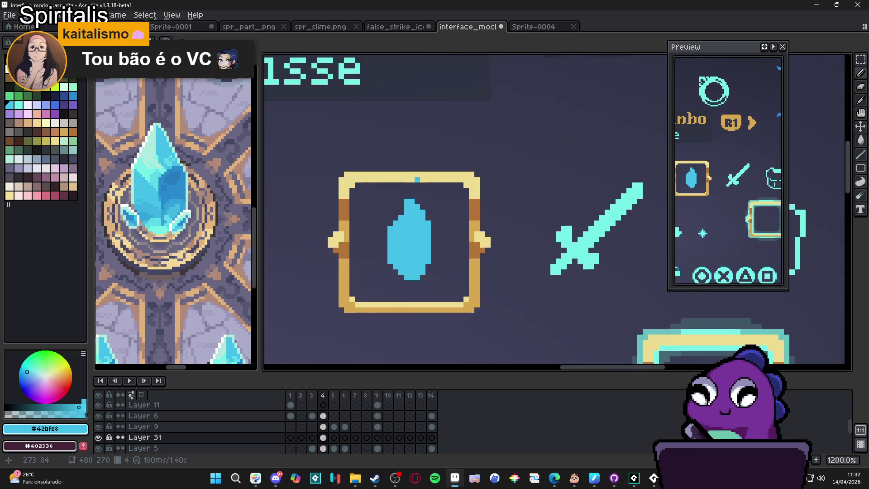
left_click_drag(409, 218, 452, 262)
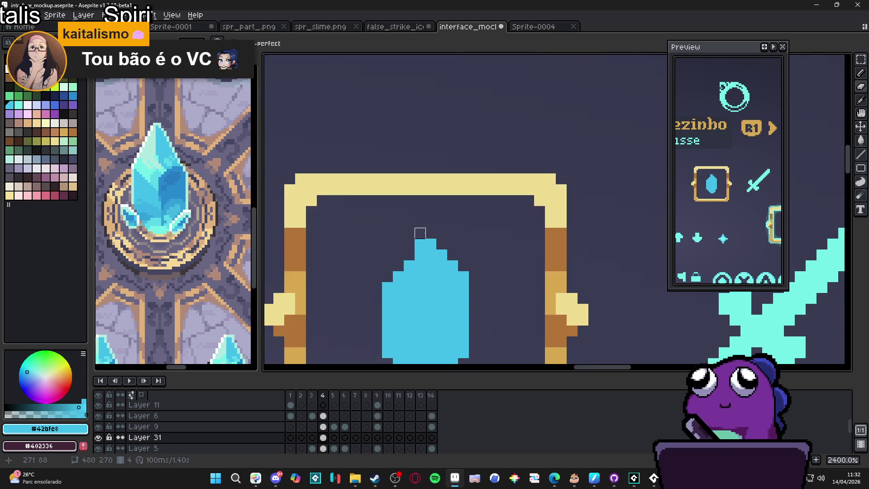
scroll(420, 233, "down", 2)
scroll(429, 234, "up", 1)
scroll(434, 235, "down", 1)
scroll(442, 236, "up", 2)
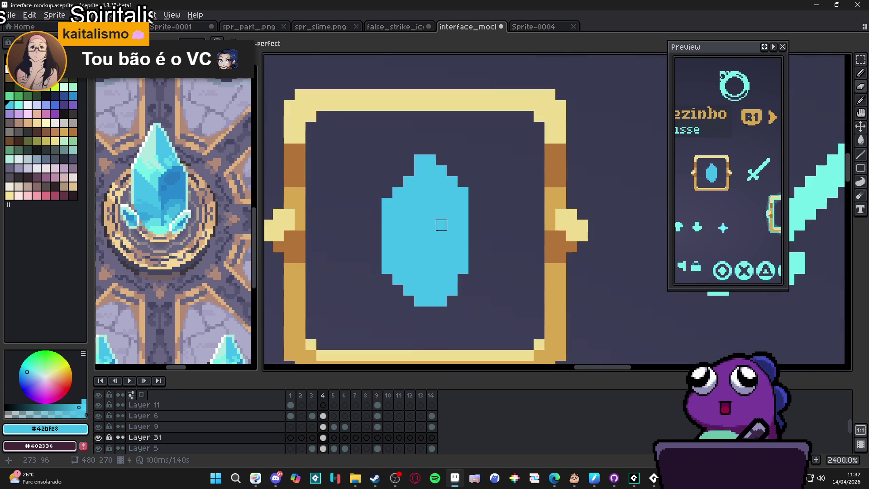
key("ctrl+Tab")
left_click(405, 195)
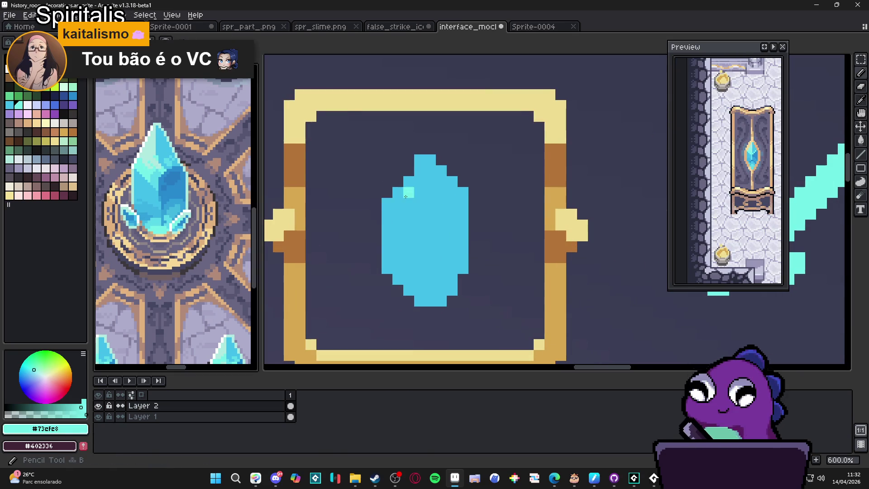
Paint a light-cyan highlight on the crystal's upper-left facet
key("ctrl+Tab")
mouse_move(401, 198)
left_mouse_down()
mouse_move(412, 204)
mouse_move(423, 195)
mouse_move(408, 181)
left_mouse_up()
left_click(411, 194)
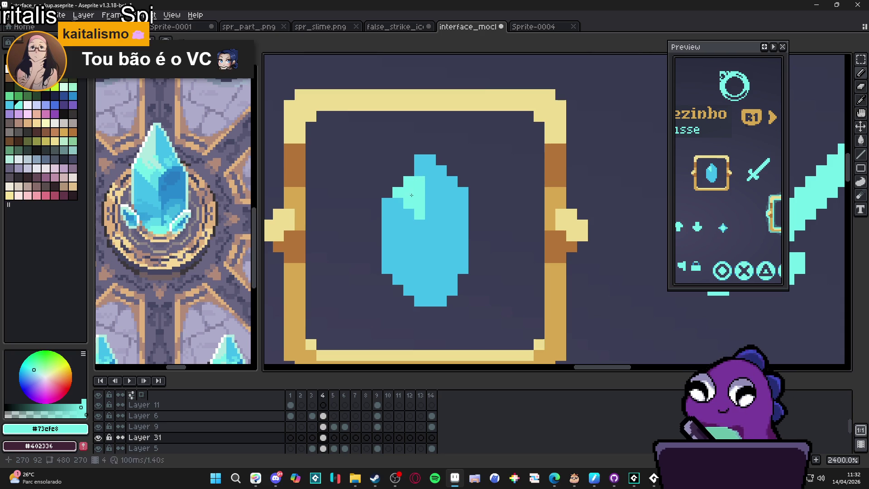
left_click(421, 159)
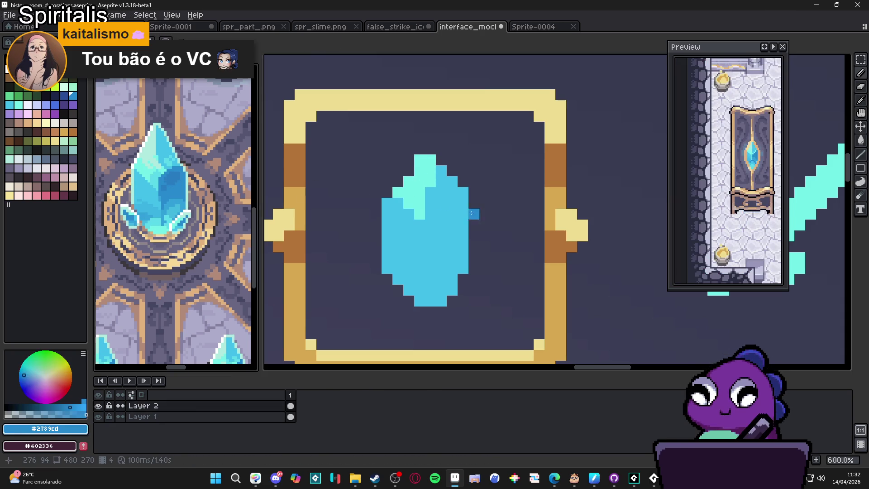
Shade the crystal's centre stripe and right half in dark blue
left_click_drag(434, 195, 431, 302)
left_click(441, 269)
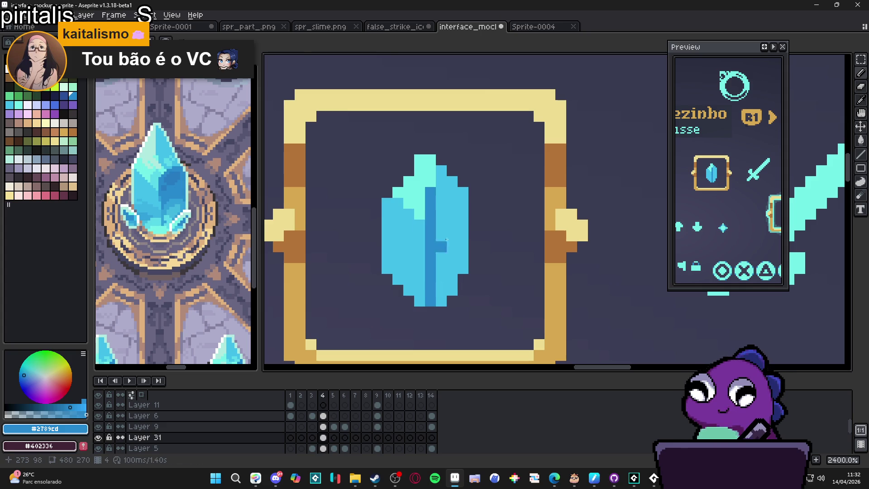
mouse_move(452, 214)
left_mouse_down()
mouse_move(441, 301)
mouse_move(452, 235)
mouse_move(463, 263)
left_mouse_up()
left_click(452, 202)
left_click(463, 203)
left_click(462, 267)
scroll(439, 226, "down", 2)
scroll(447, 214, "up", 2)
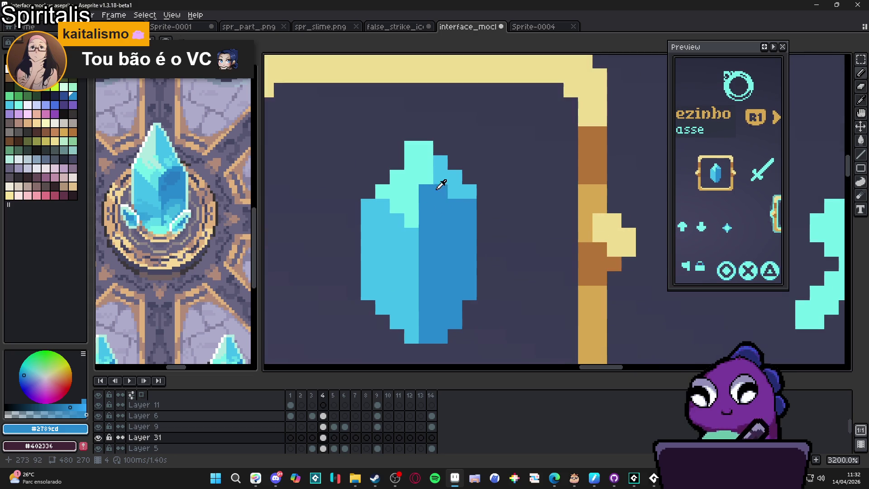
Touch up individual crystal pixels, recolouring several lighter blue and one dark blue
left_click(454, 191, "alt")
left_click_drag(425, 191, 425, 206)
left_click(448, 207, "alt")
left_click(440, 191)
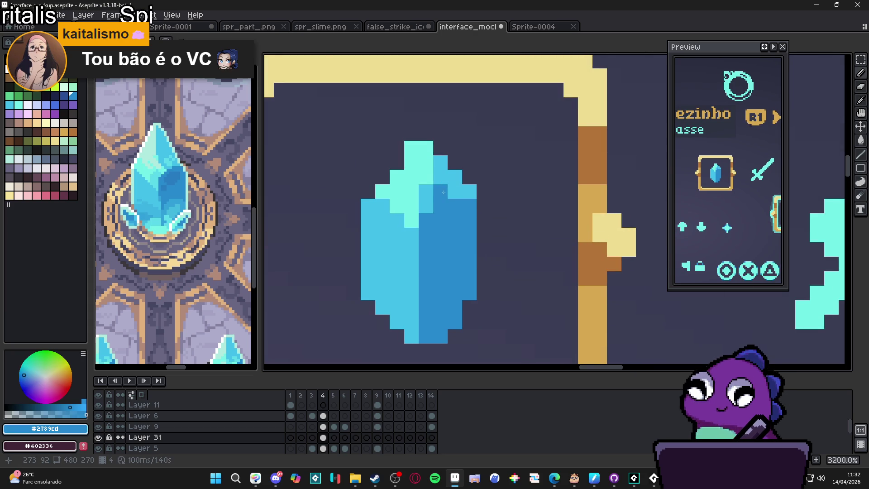
left_click(473, 192, "alt")
left_click(469, 206)
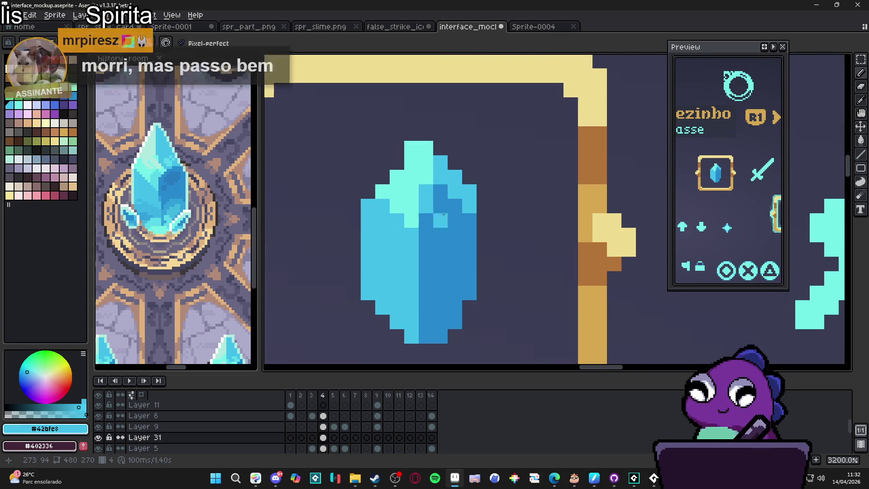
left_click_drag(425, 216, 437, 215)
left_click(479, 252)
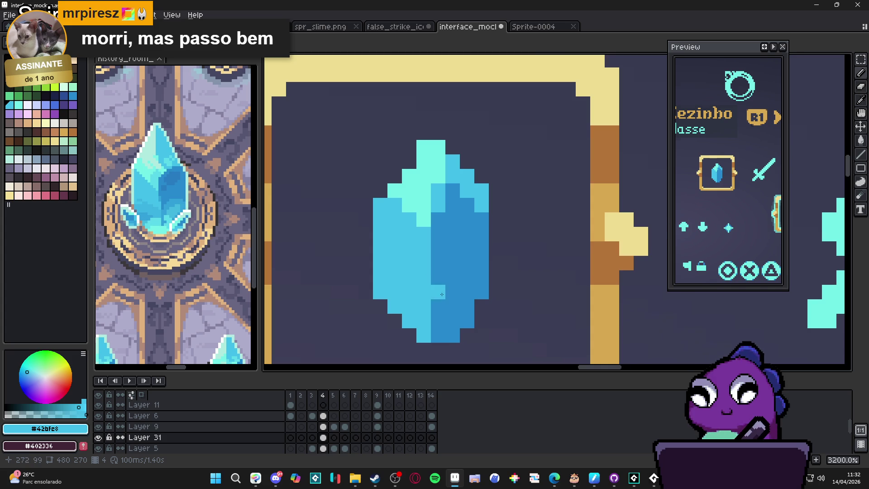
scroll(439, 291, "down", 4)
scroll(183, 188, "up", 1)
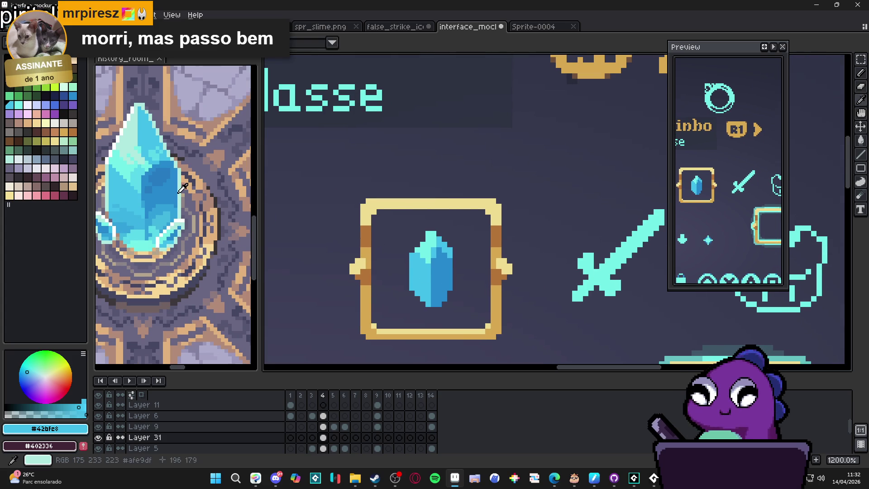
Apply a pale mint outline around the crystal with the Outline effect, then deselect
left_click(183, 187, "alt")
scroll(434, 272, "up", 1)
key("m")
left_click_drag(387, 208, 474, 332)
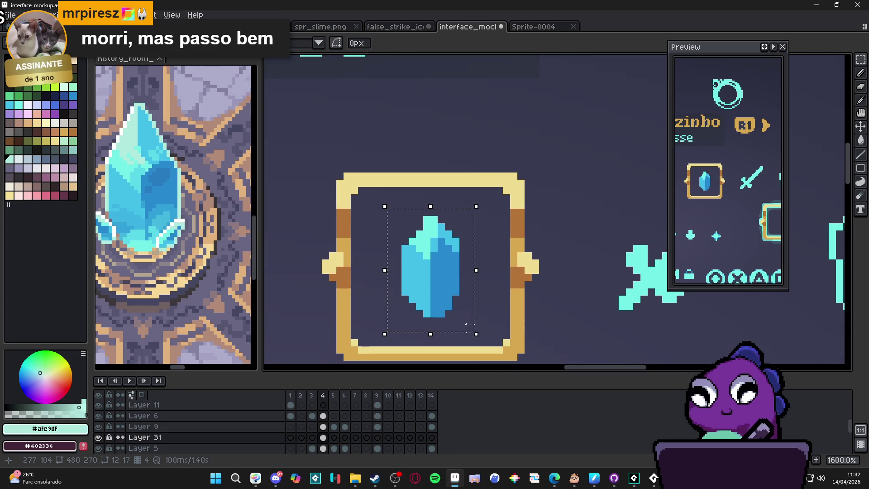
key("shift+o")
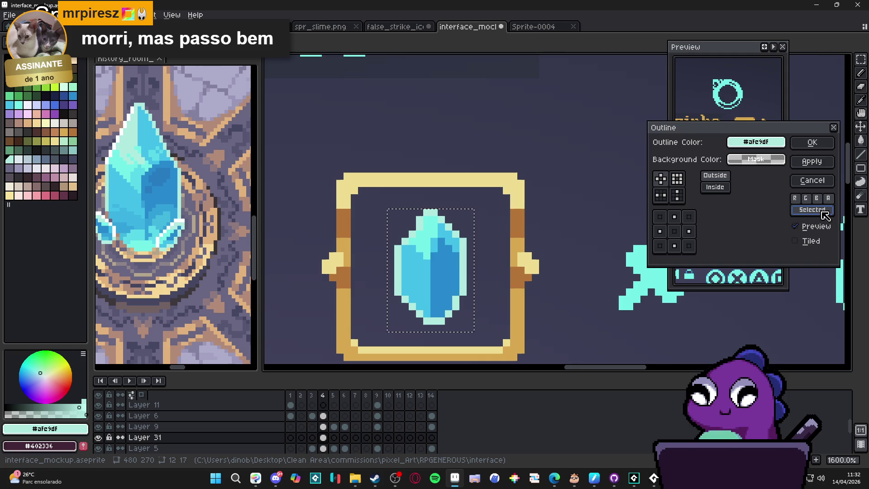
left_click(812, 143)
key("ctrl+d")
scroll(421, 213, "up", 1)
Add touch-up pixels near the crystal's top and centre, sampling light cyan from the gem
left_click(416, 215)
scroll(409, 233, "down", 1)
left_click(431, 229)
scroll(431, 230, "up", 1)
left_click(423, 229, "alt")
scroll(404, 226, "down", 2)
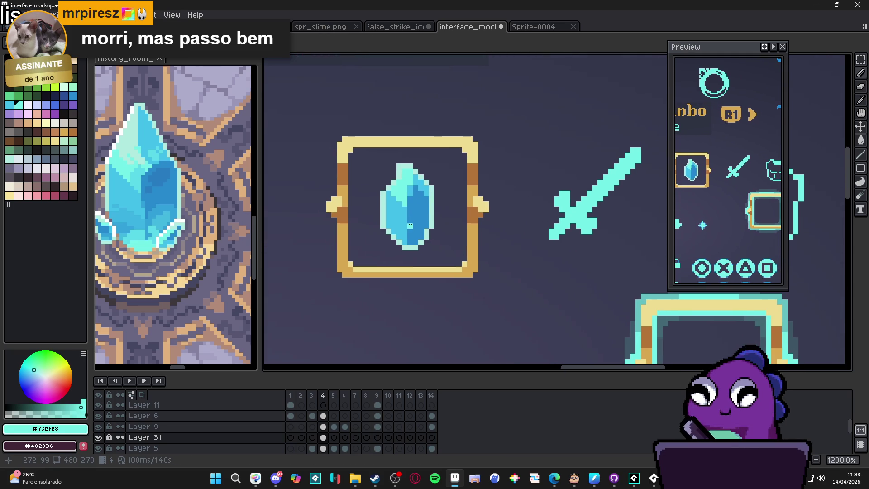
scroll(136, 228, "up", 1)
left_click(135, 228, "alt")
scroll(402, 236, "up", 1)
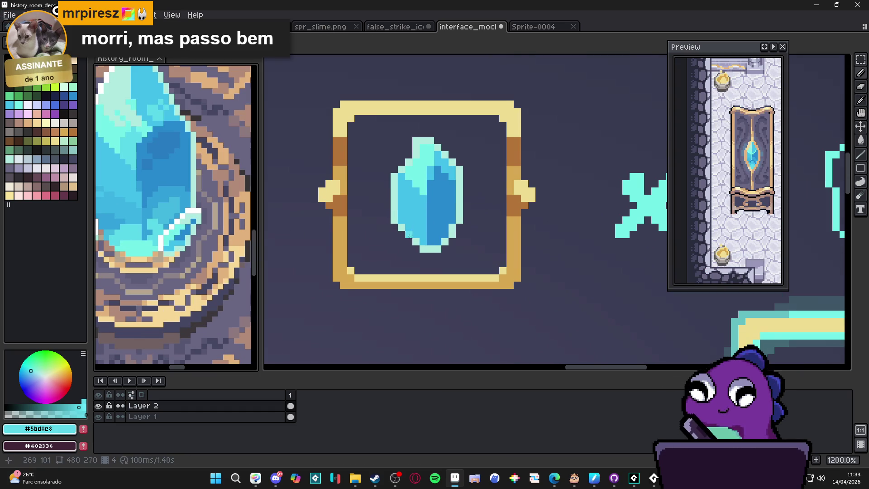
Compare blues between the reference crystal and the gem, sampling a darker blue
left_click(425, 236)
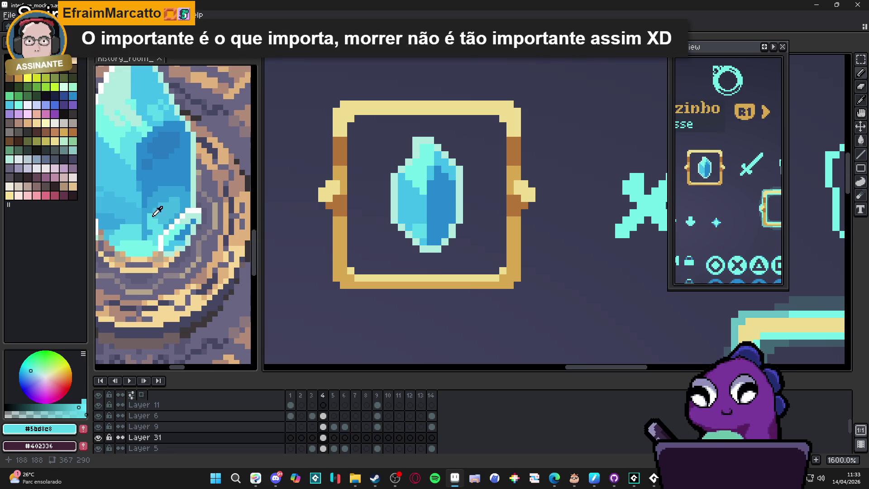
left_click(164, 195, "alt")
left_click(445, 239)
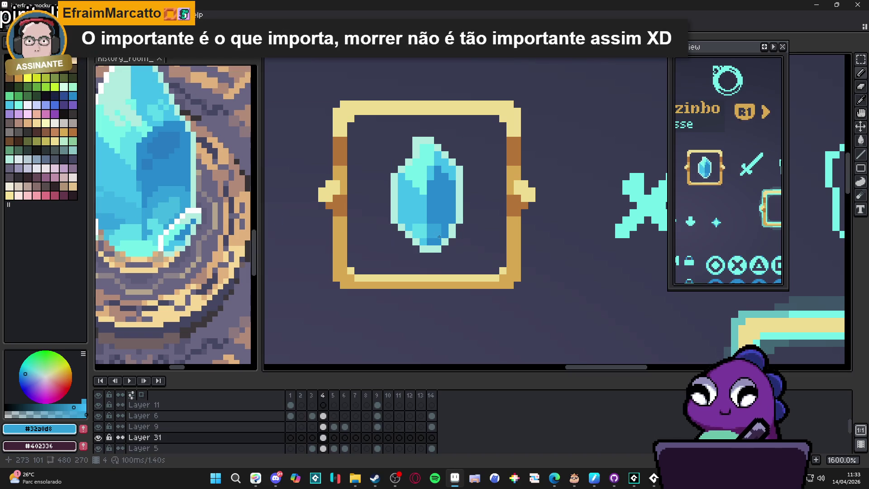
left_click(432, 239, "alt")
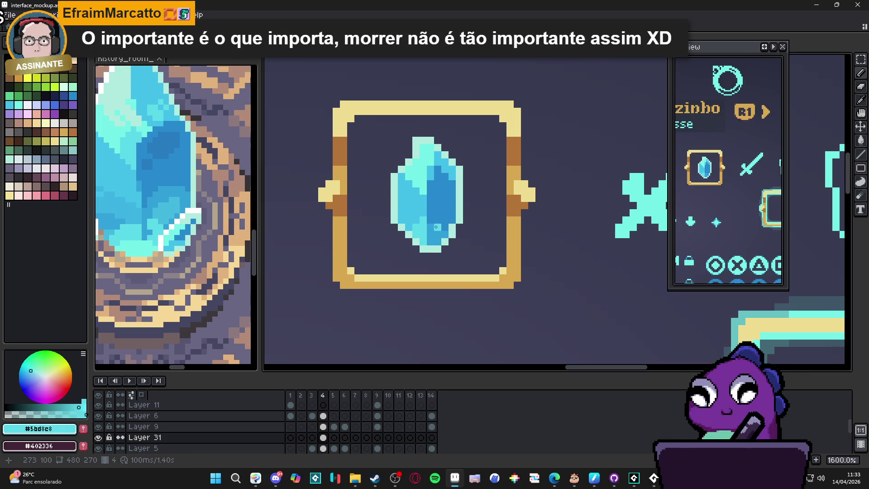
left_click(437, 222, "alt")
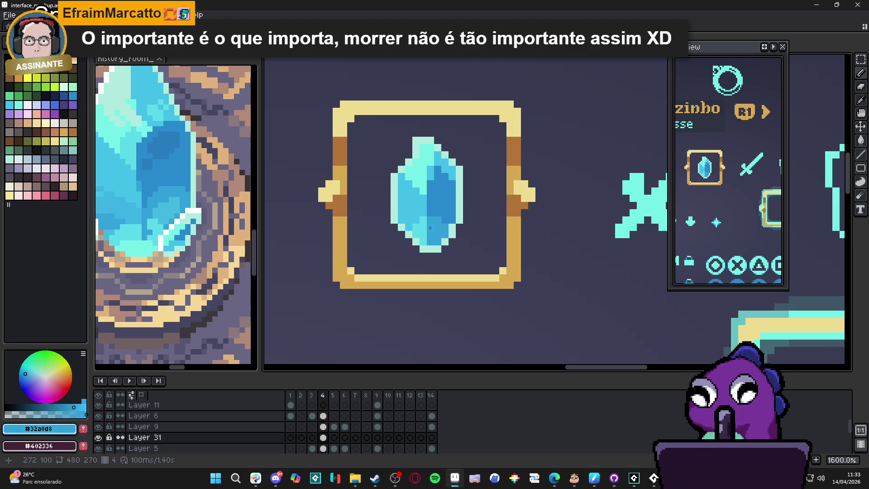
key("ctrl+Tab")
left_click(451, 196, "alt")
key("ctrl+Tab")
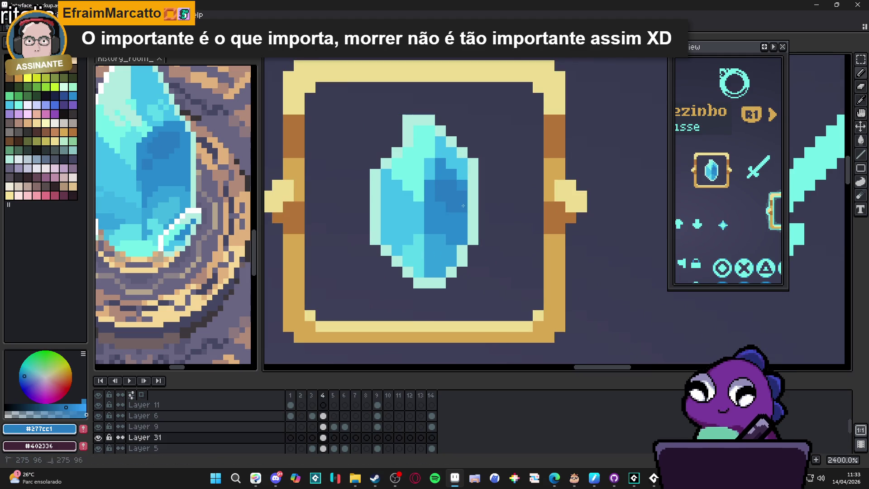
key("ctrl+Tab")
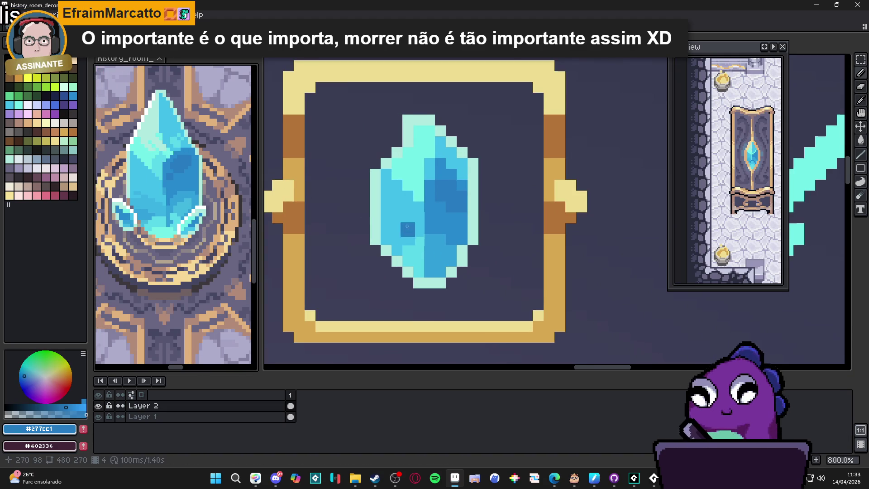
scroll(407, 223, "up", 2)
scroll(357, 209, "up", 2)
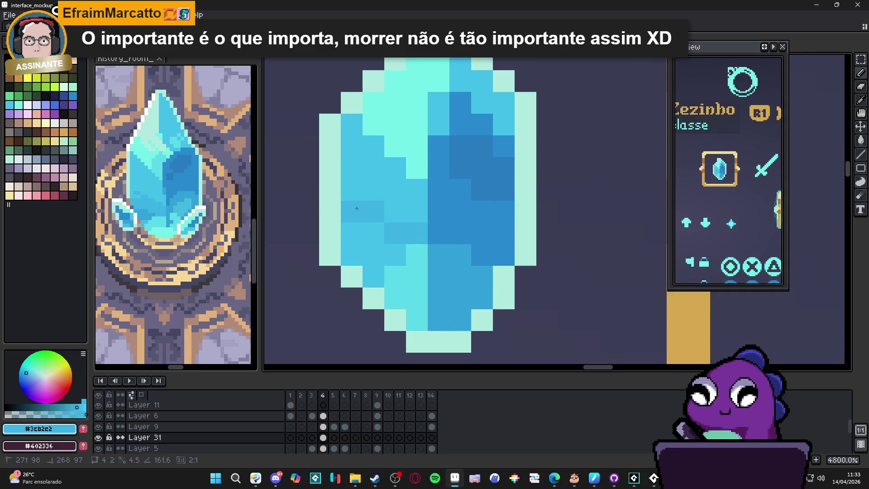
Paint darker blue pixels along the crystal's lower-left edge
left_click(364, 234)
left_click(395, 254)
left_click_drag(352, 254, 377, 269)
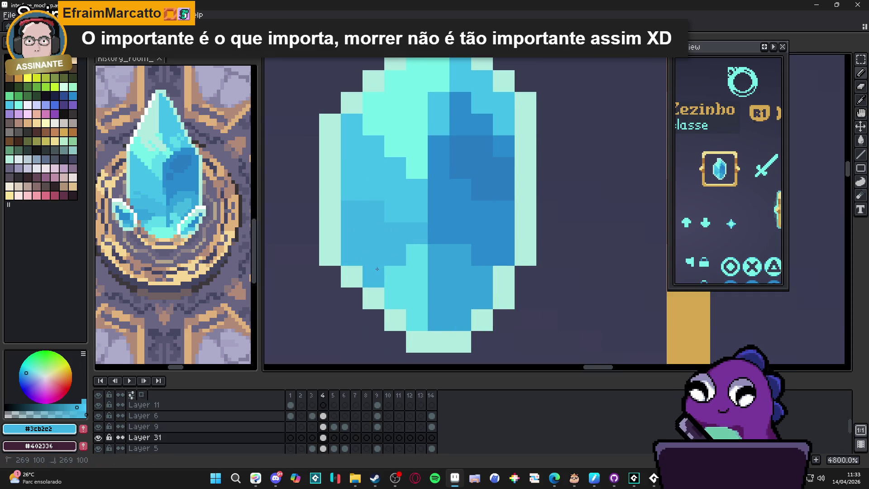
scroll(377, 269, "down", 5)
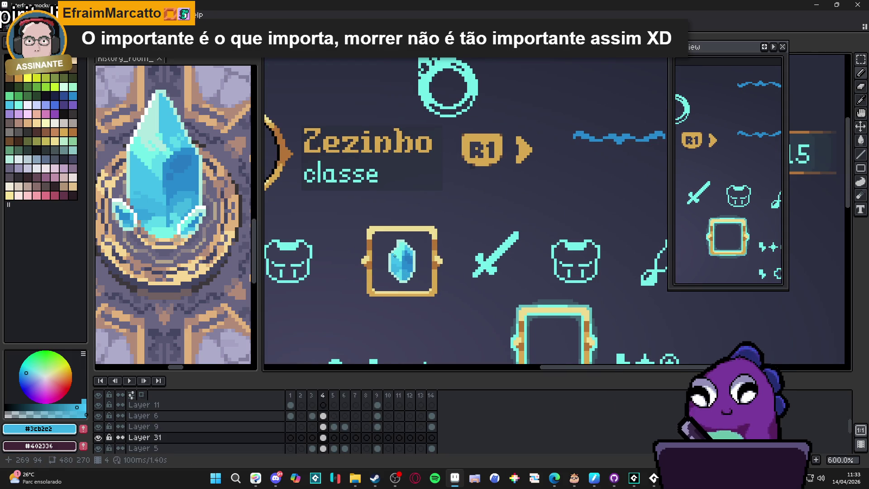
scroll(412, 260, "down", 3)
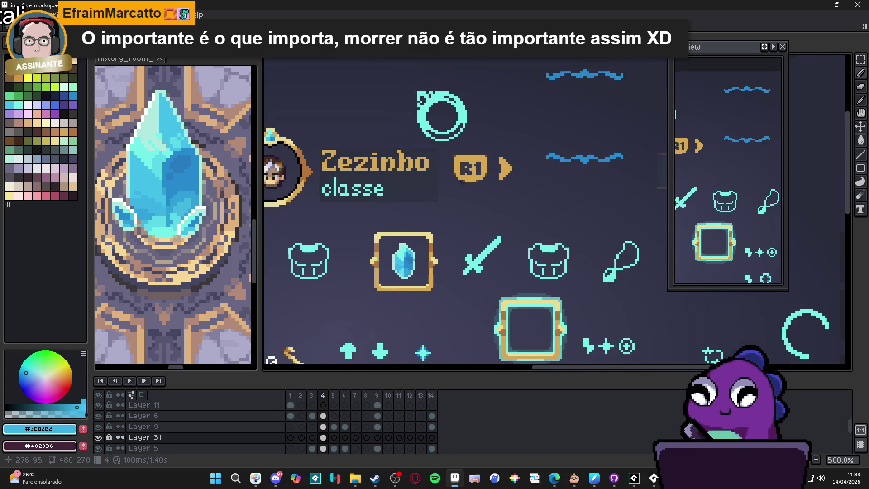
scroll(431, 263, "down", 1)
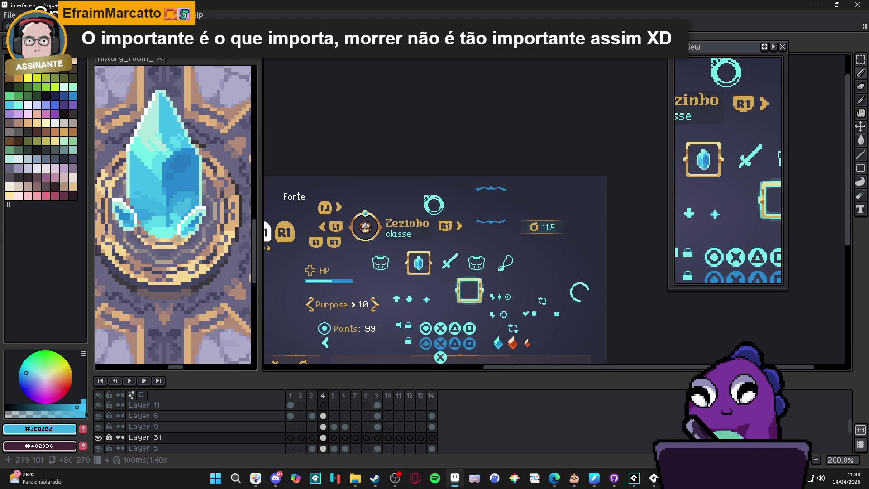
scroll(421, 277, "up", 5)
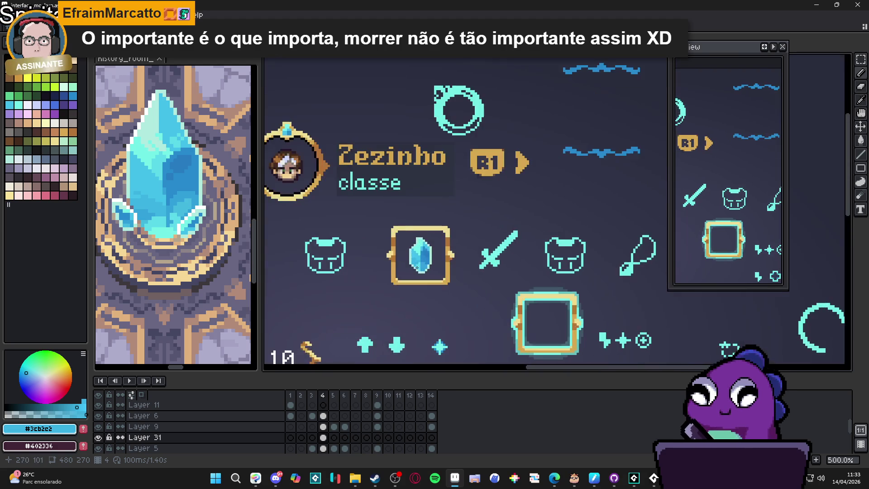
scroll(416, 252, "down", 2)
scroll(416, 251, "down", 1)
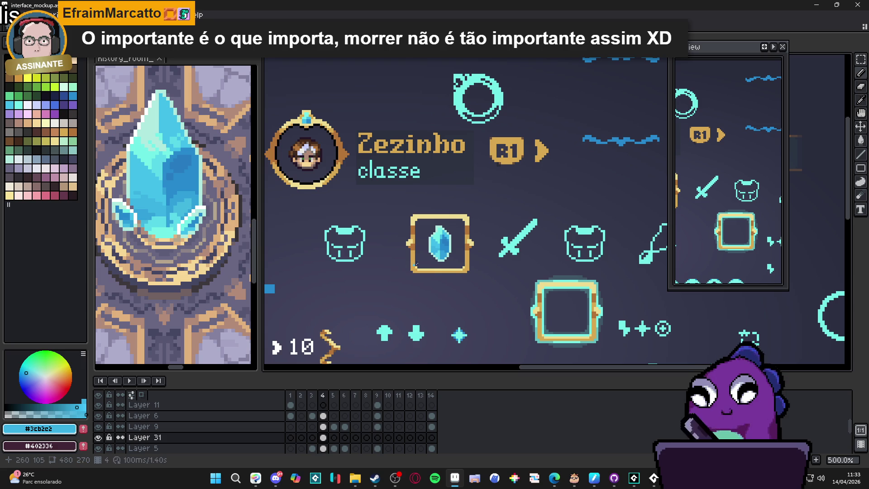
scroll(446, 246, "down", 2)
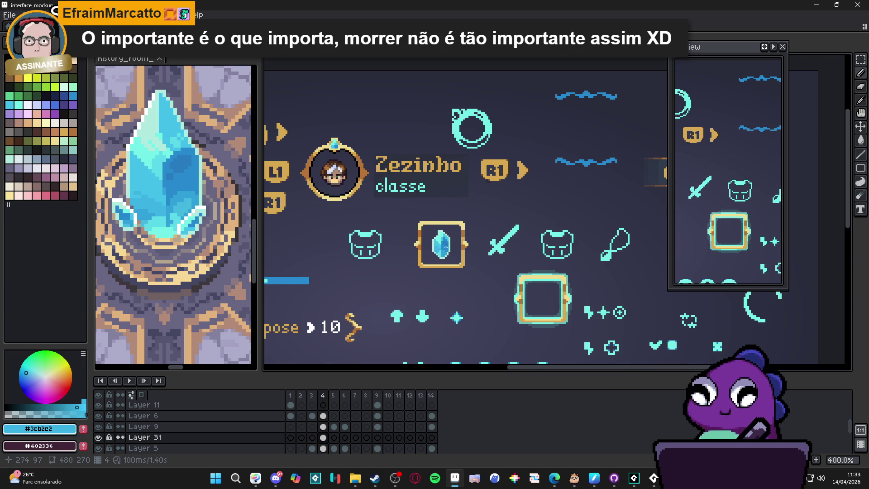
scroll(448, 249, "down", 1)
scroll(463, 257, "up", 3)
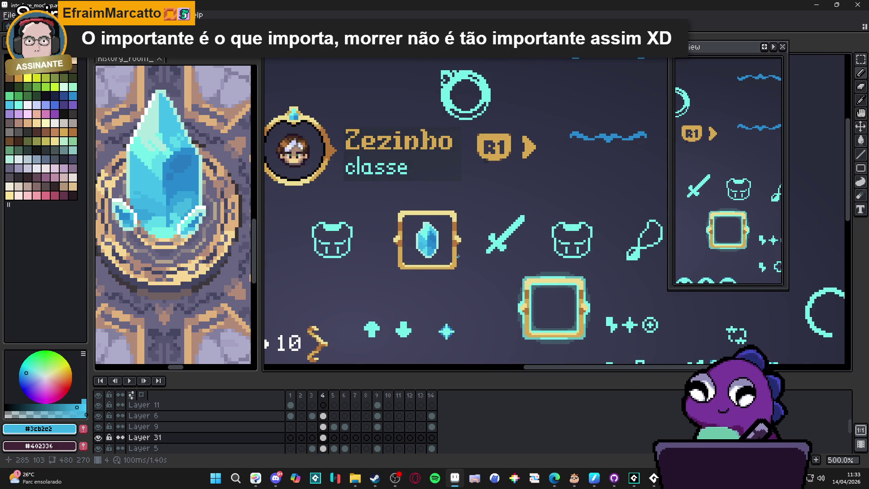
scroll(438, 240, "up", 5)
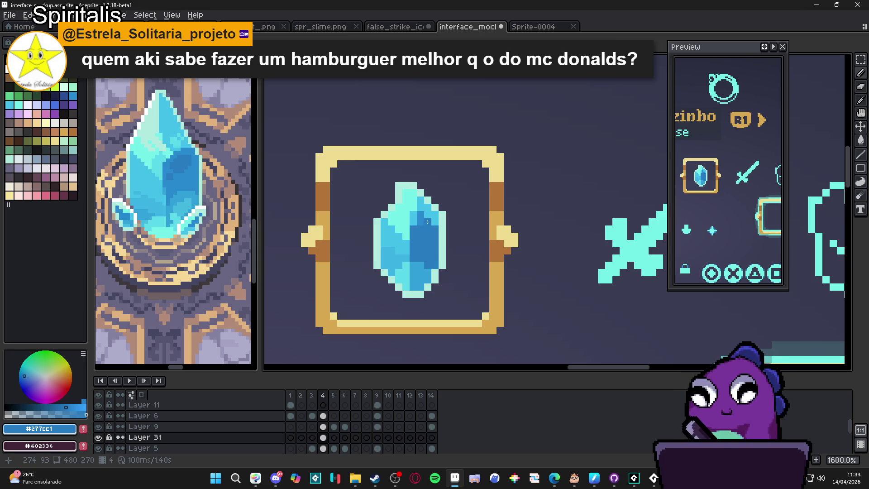
Test dark purple shading pixels on the crystal, then undo them
scroll(419, 217, "down", 5)
scroll(431, 233, "up", 5)
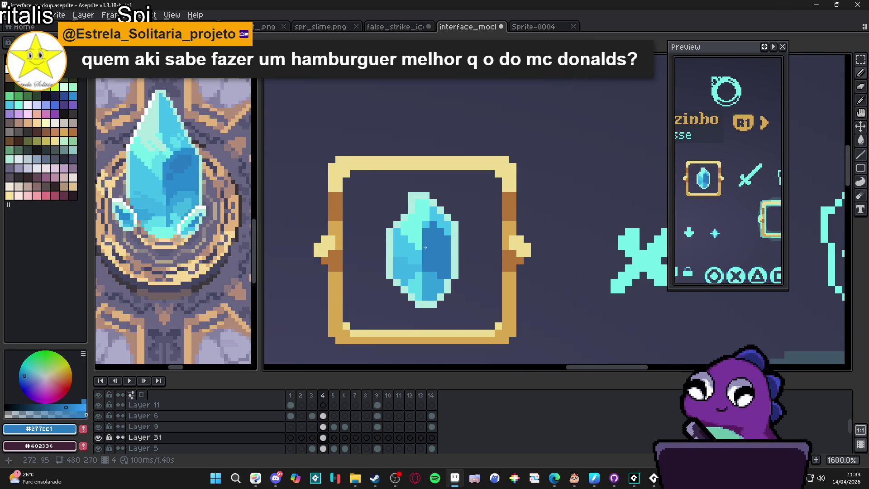
left_click(439, 231, "alt")
key("bracketright")
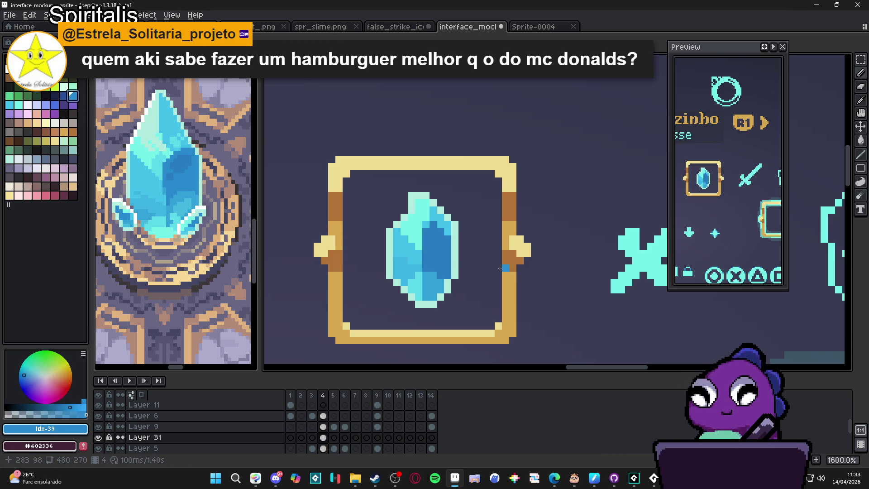
key("bracketright")
key("bracketright")
key("bracketright")
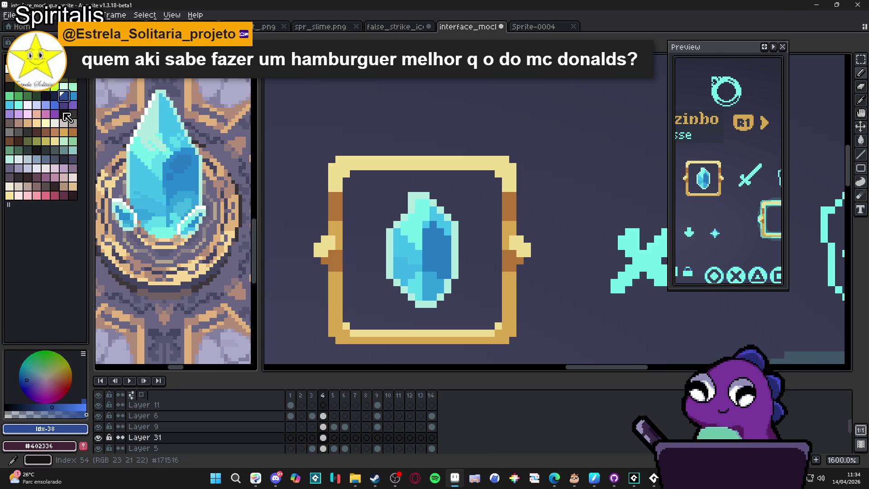
left_click(404, 195)
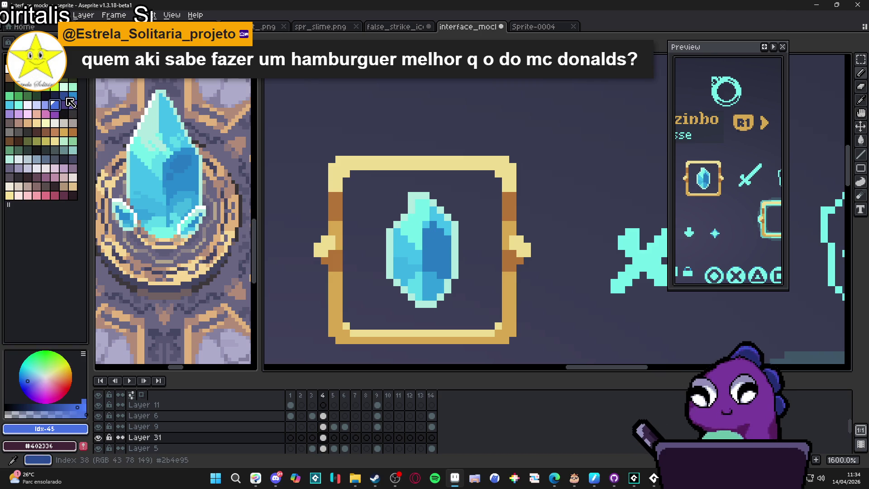
key("bracketright")
left_click(417, 245)
left_click(433, 231)
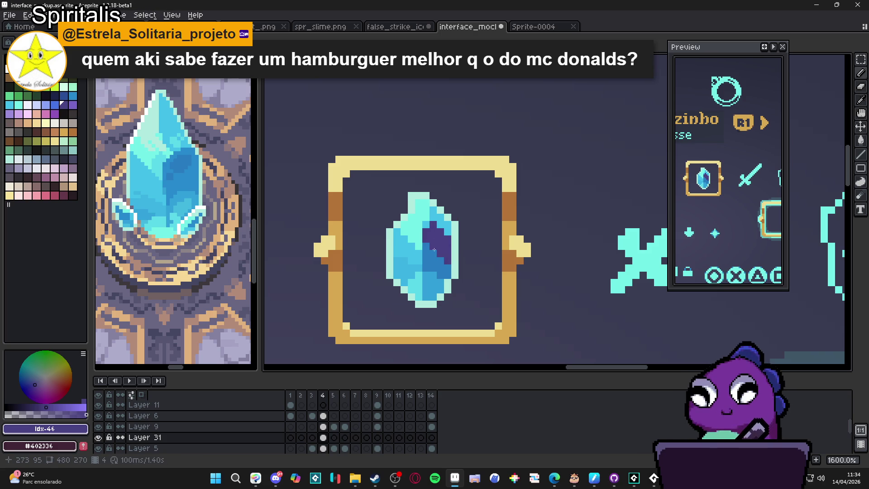
left_click(411, 252, "alt")
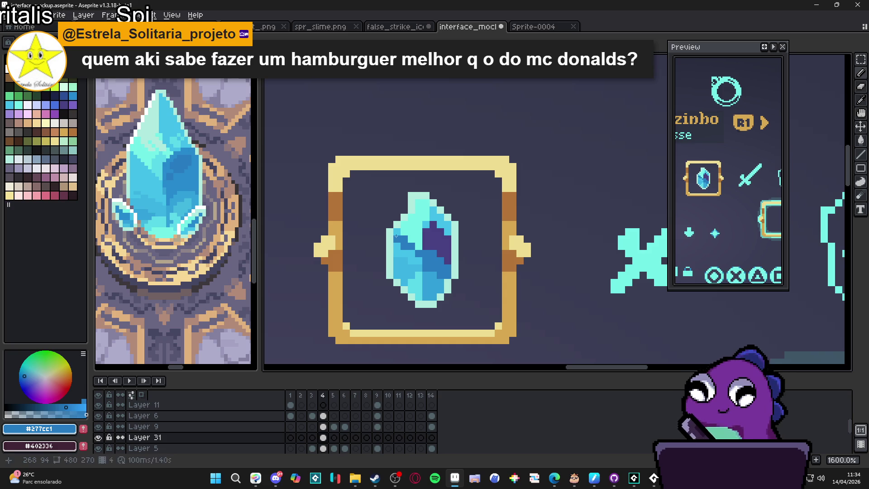
key("ctrl+z")
key("ctrl+z")
key("ctrl+z")
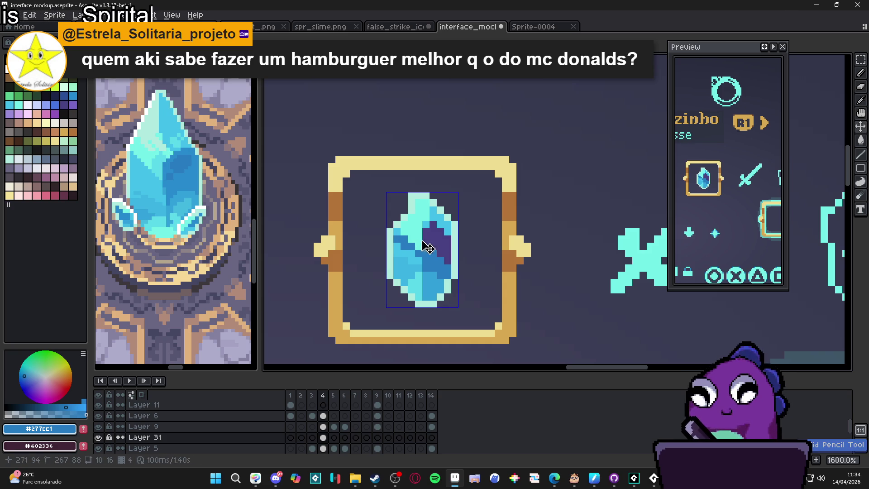
key("ctrl+y")
key("ctrl+y")
key("ctrl+y")
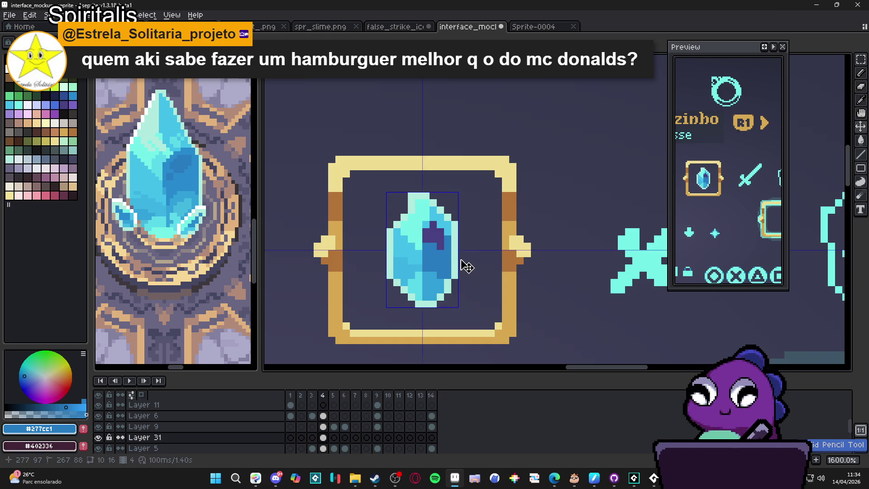
Shade the crystal's right facet in #2b4c95 navy, then select pale cyan #afe9df
left_click(434, 229, "alt")
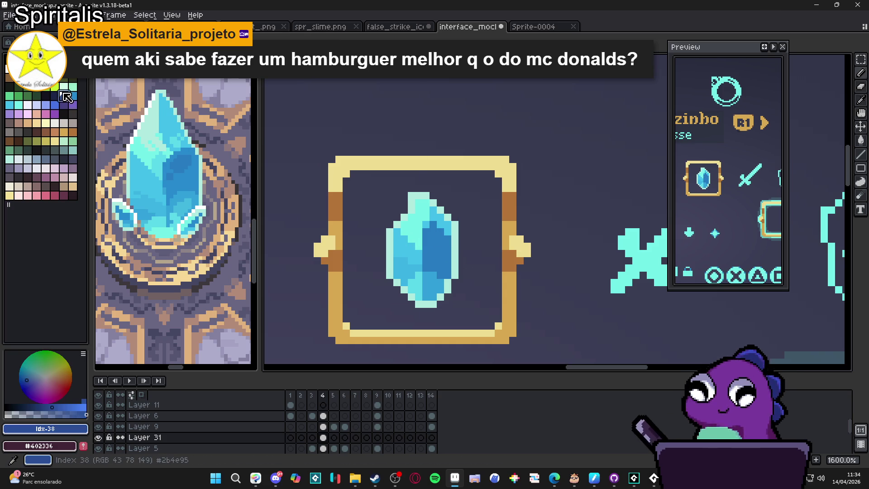
mouse_move(439, 239)
left_mouse_down()
mouse_move(433, 224)
mouse_move(429, 240)
mouse_move(448, 242)
mouse_move(443, 248)
left_mouse_up()
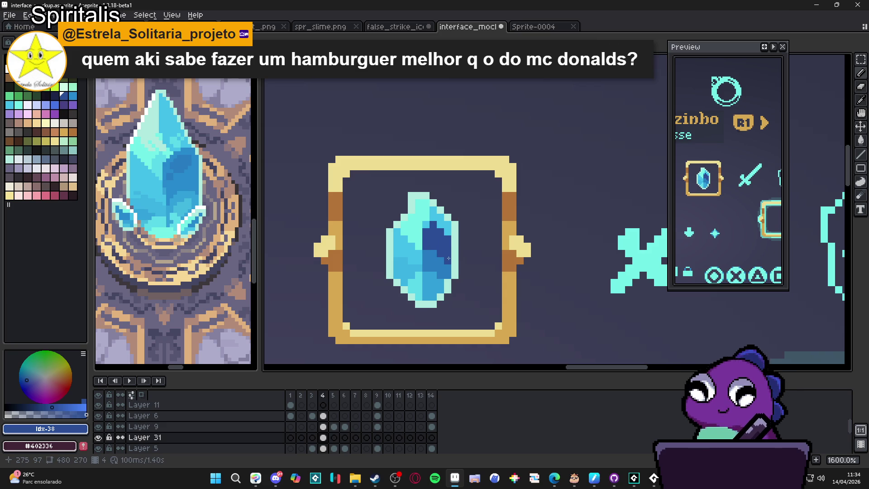
left_click(425, 255)
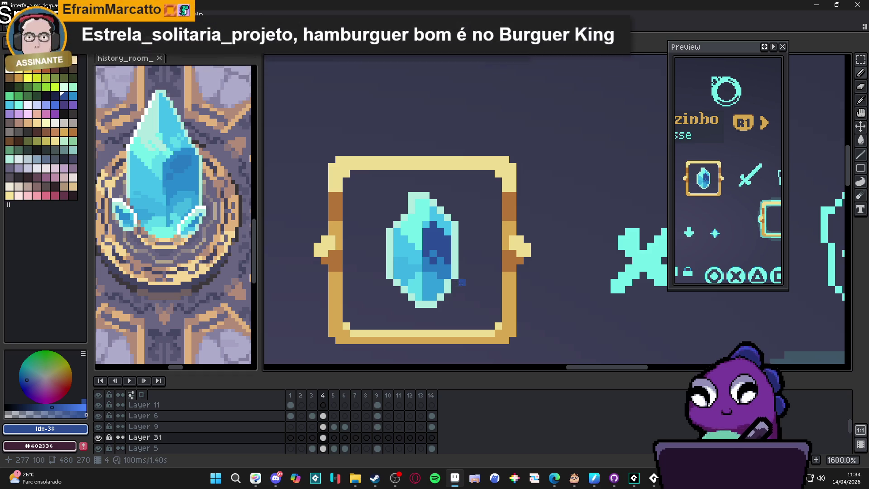
key("ctrl+z")
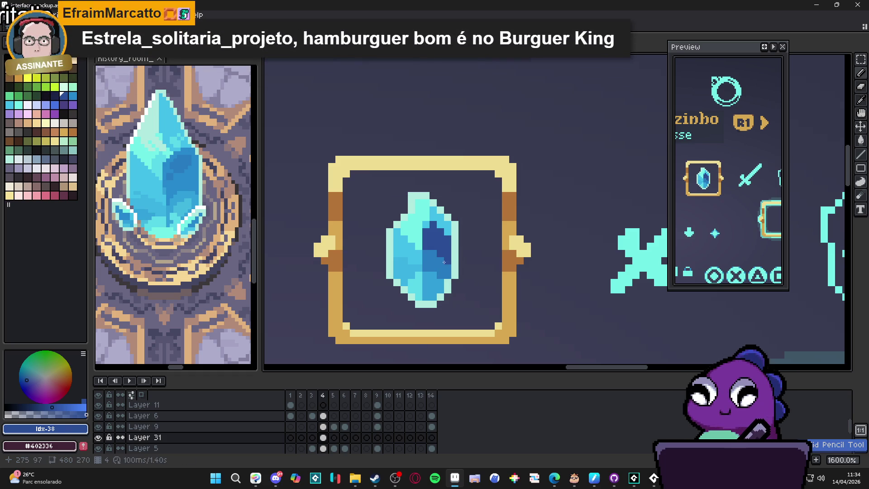
left_click(440, 253, "alt")
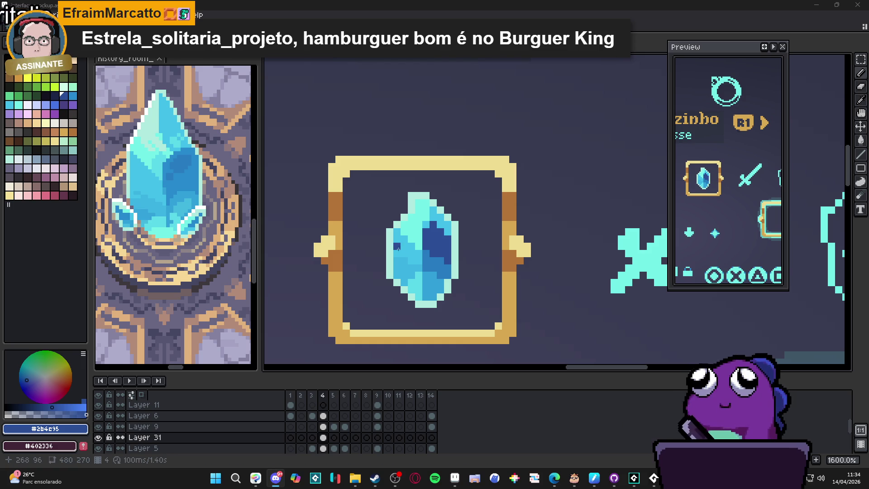
left_click(412, 225, "alt")
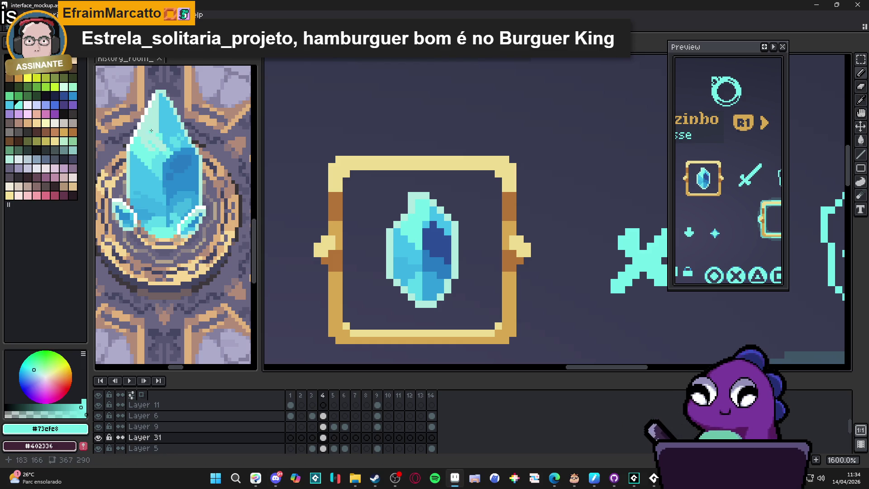
key("ctrl+Tab")
key("ctrl+Tab")
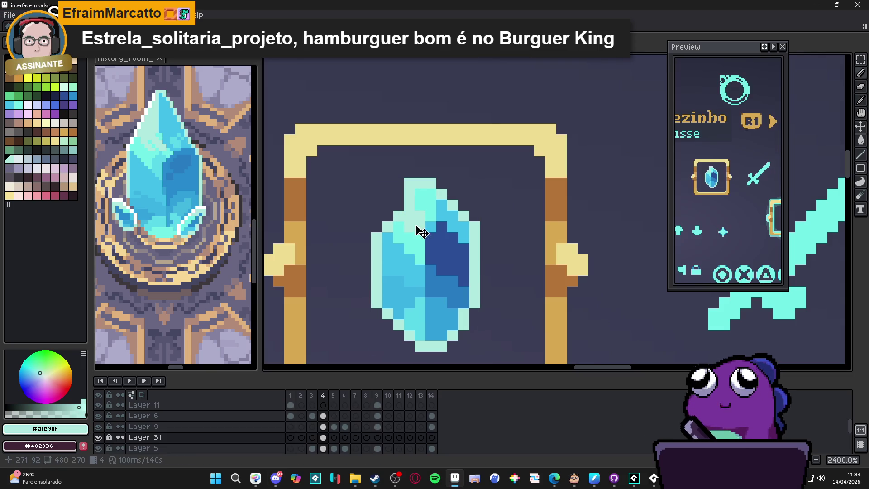
Paint pale cyan highlight pixels along the gem's top and upper-left edge
left_click(424, 197)
left_click(409, 237)
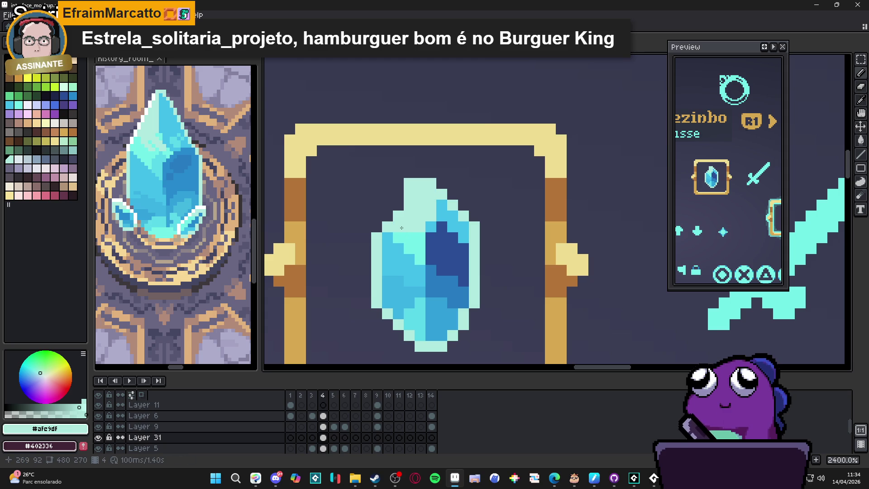
left_click(419, 239)
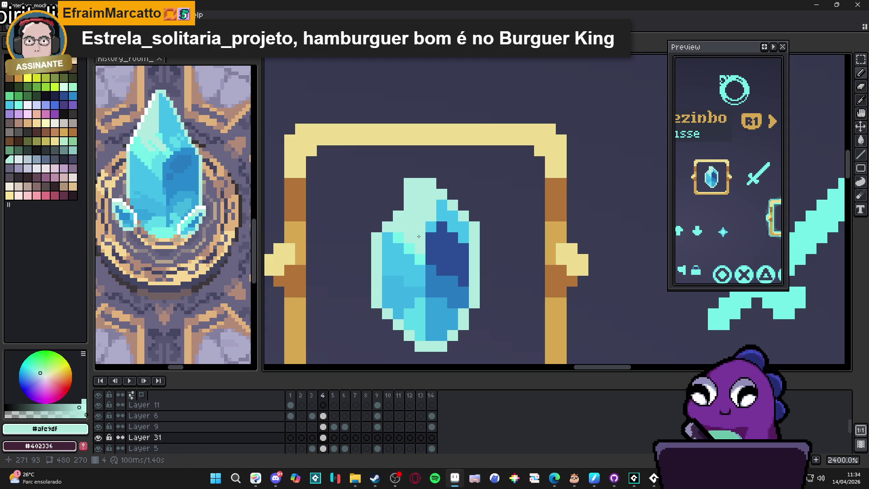
left_click_drag(419, 257, 400, 234)
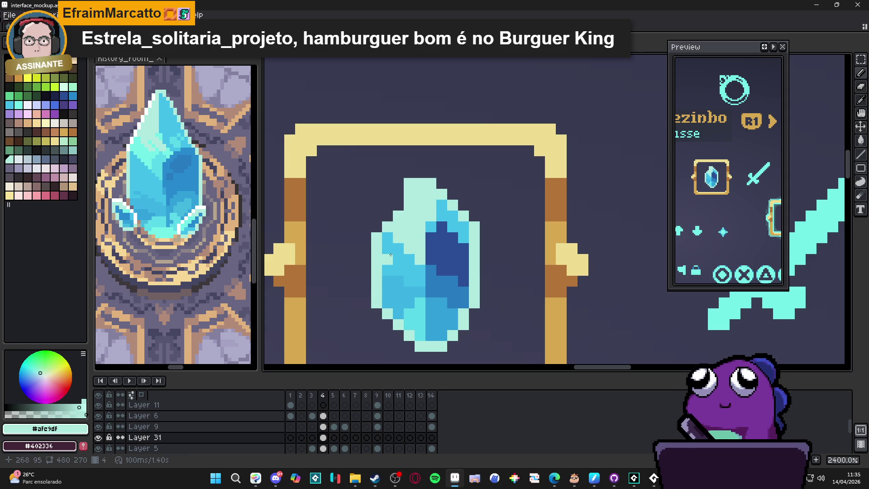
left_click(389, 244)
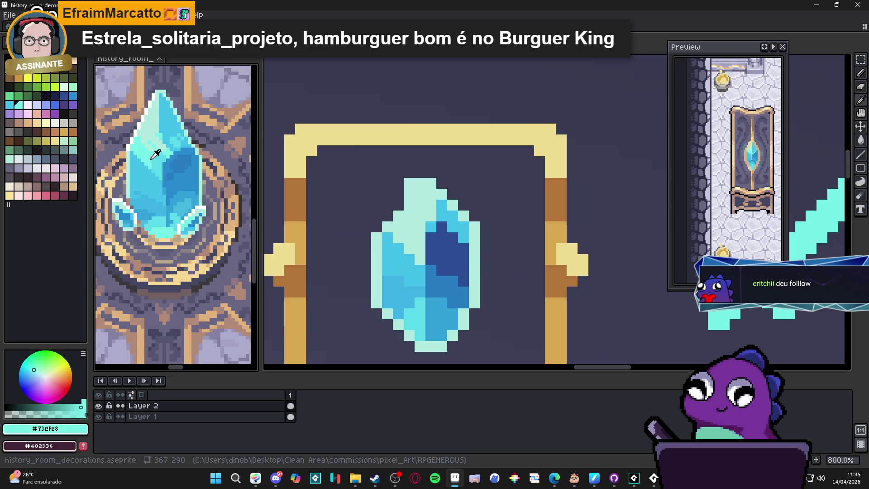
key("ctrl+Tab")
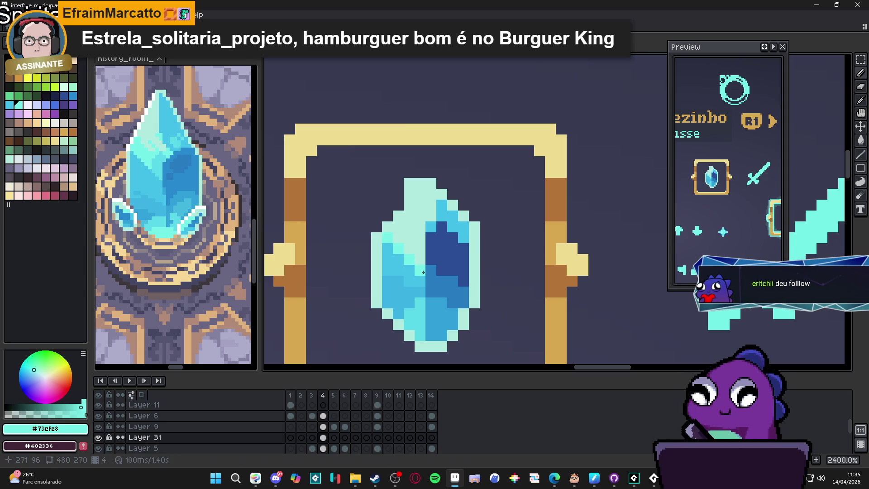
Brighten pixels on the gem's left side to cyan and add dark blue to its shadow facet
left_click(406, 272)
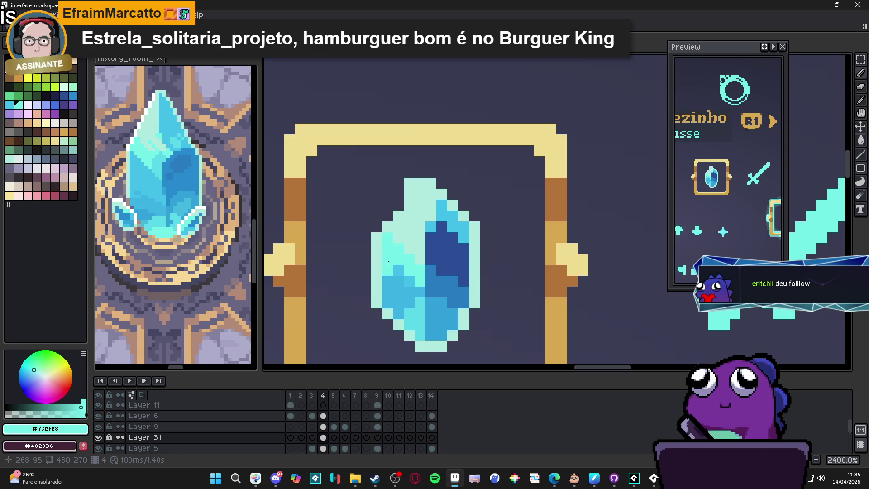
left_click(401, 288)
left_click(400, 270)
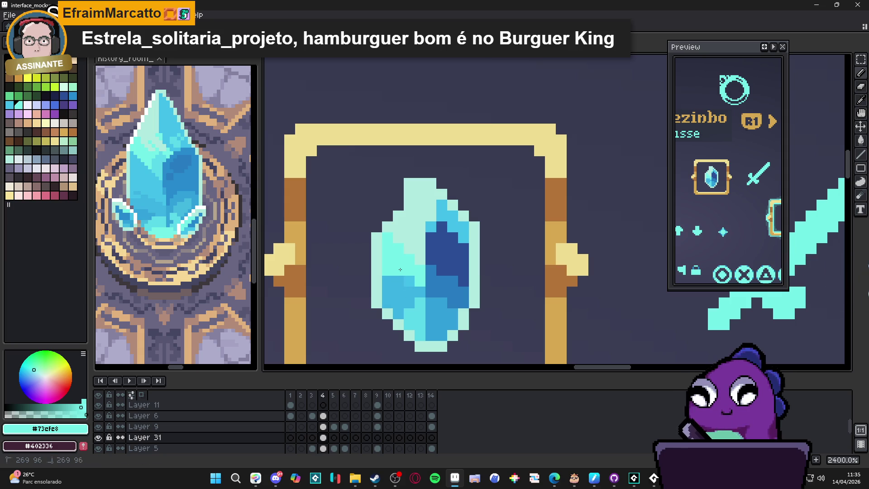
left_click(387, 282, "alt")
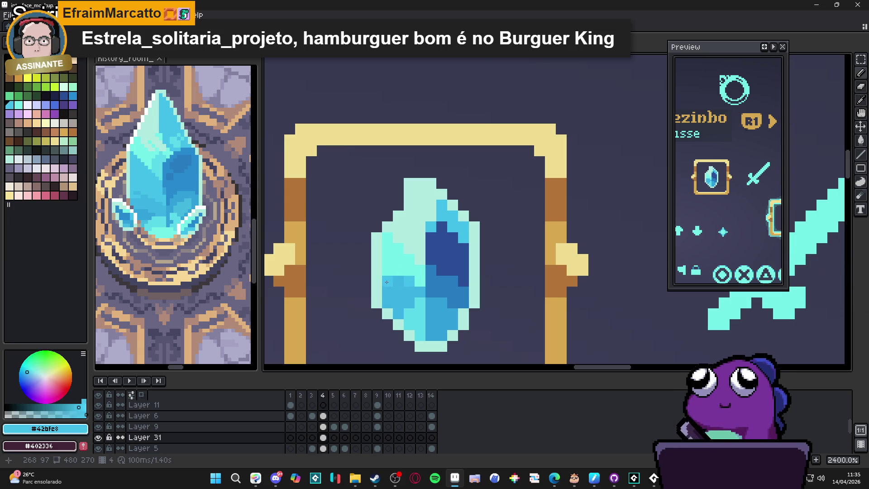
left_click(406, 284, "alt")
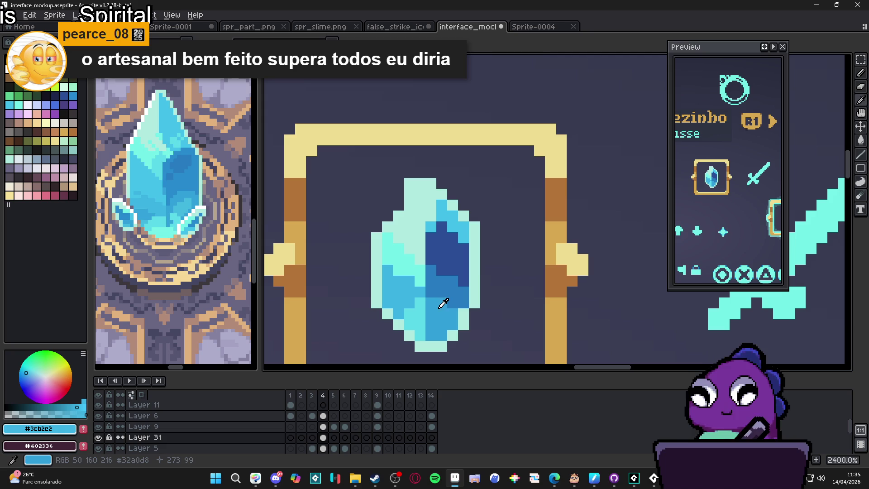
left_click(421, 304, "alt")
left_click(454, 292)
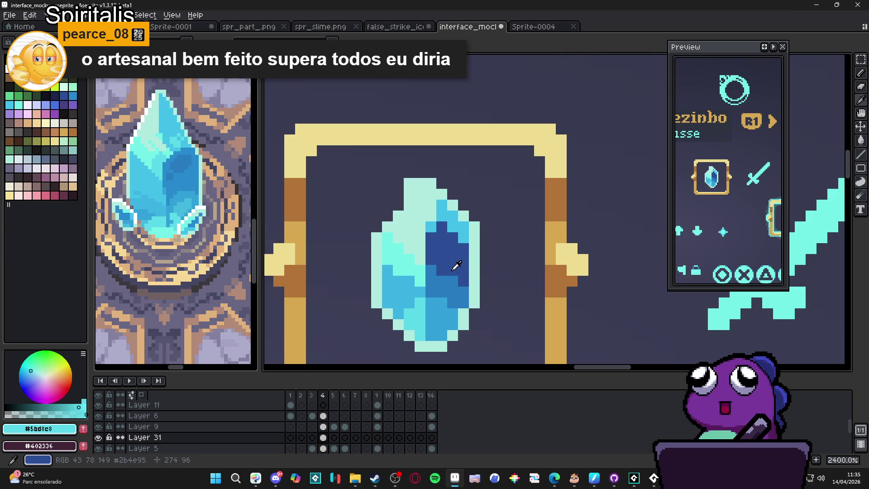
left_click(453, 281, "alt")
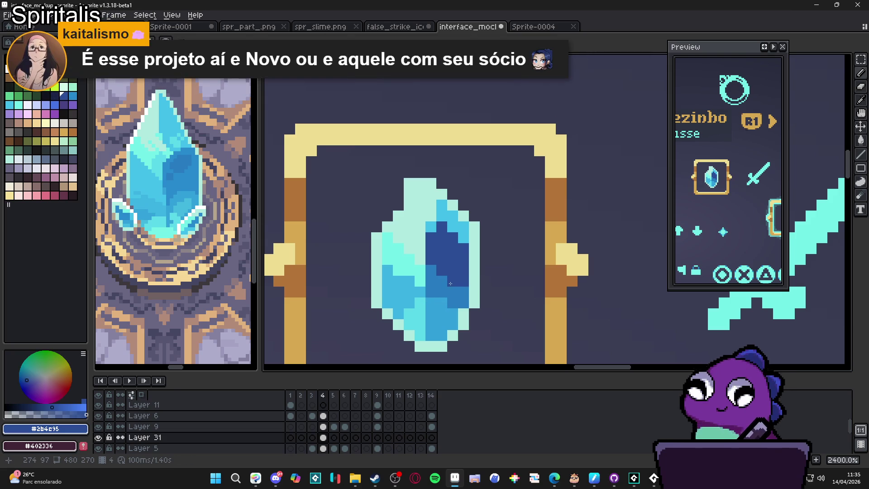
left_click(457, 278)
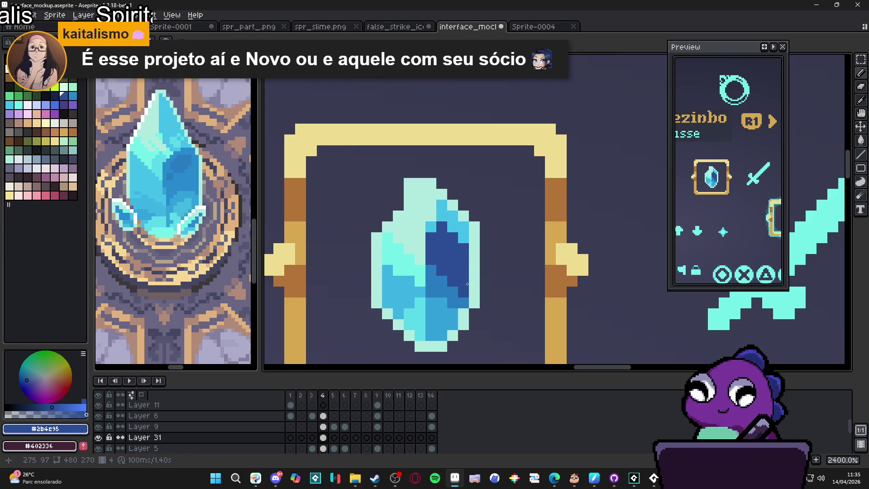
scroll(467, 283, "down", 3)
scroll(459, 267, "up", 2)
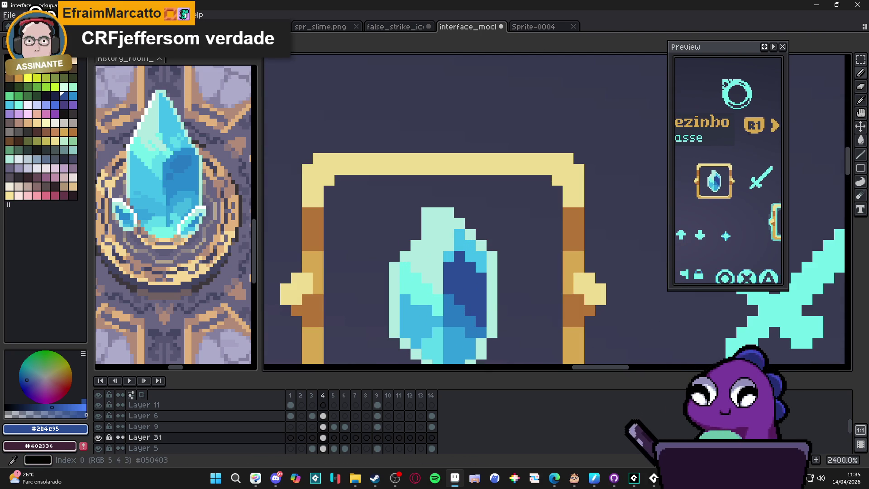
Paint a white highlight along the gem's top and left edges
left_click(24, 76)
scroll(423, 235, "up", 1)
left_click(423, 235)
mouse_move(423, 222)
left_mouse_down()
mouse_move(423, 207)
mouse_move(452, 207)
left_mouse_up()
left_click(409, 250)
left_click(393, 266)
left_click_drag(394, 266, 380, 295)
scroll(430, 254, "down", 1)
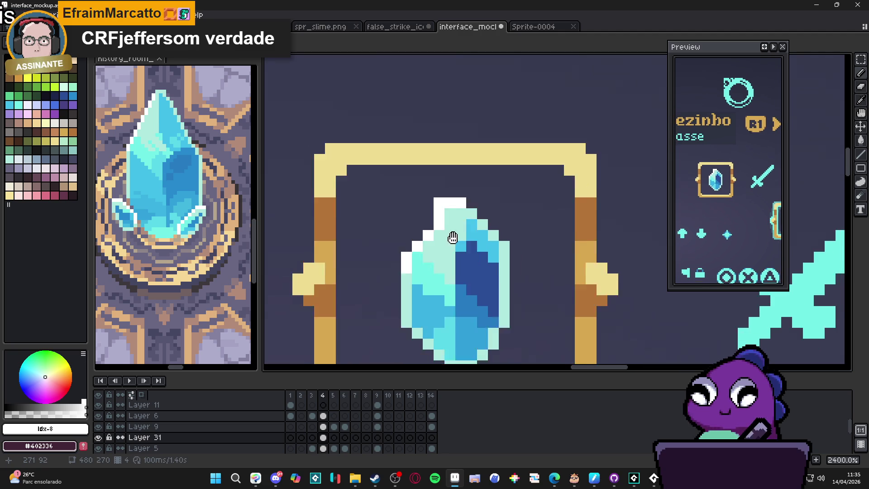
scroll(471, 231, "up", 1)
Touch up pixels beside the highlight in light blue and turn a cyan pixel dark blue
left_click(470, 228, "alt")
left_click(466, 240)
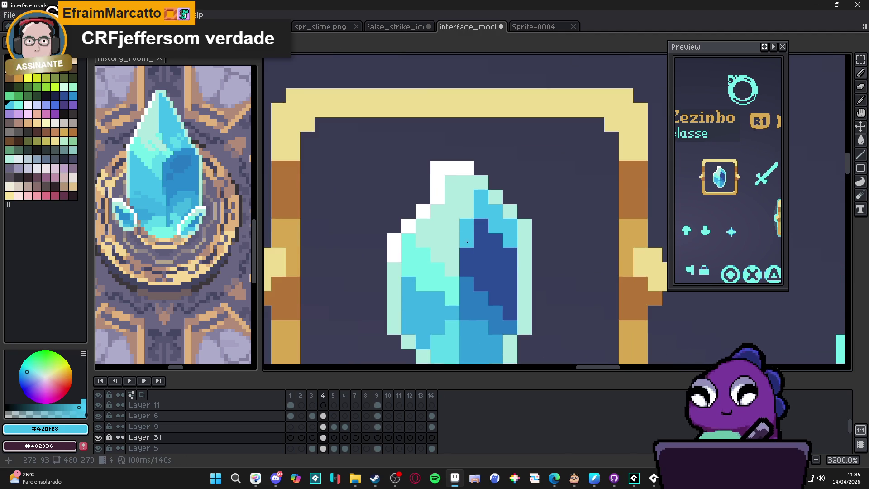
left_click(461, 201, "alt")
left_click(466, 226)
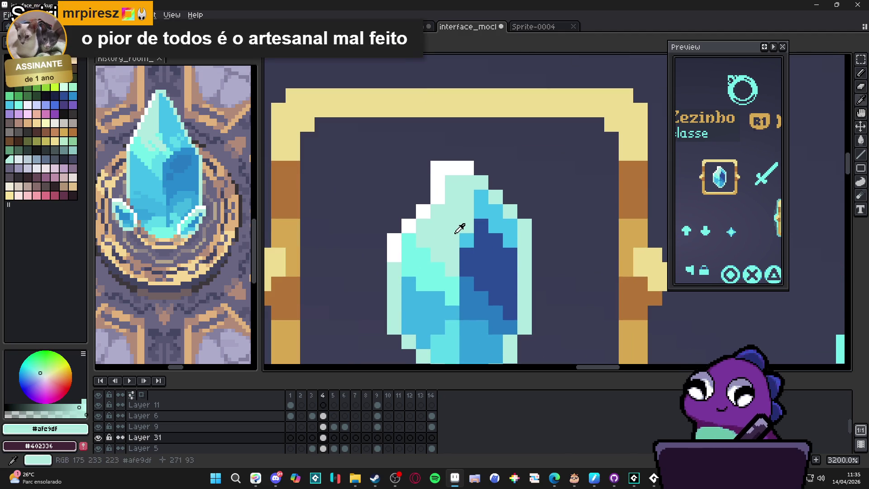
left_click(483, 265, "alt")
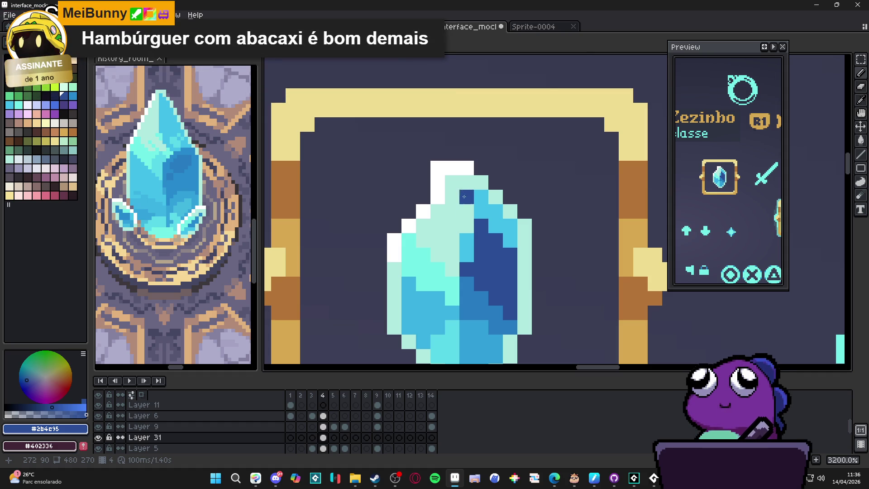
left_click(394, 479)
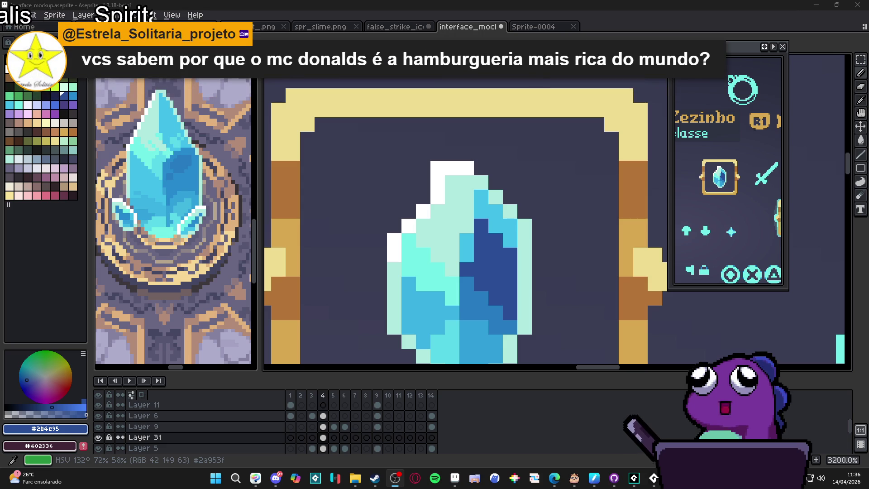
left_click(410, 261)
scroll(411, 260, "down", 5)
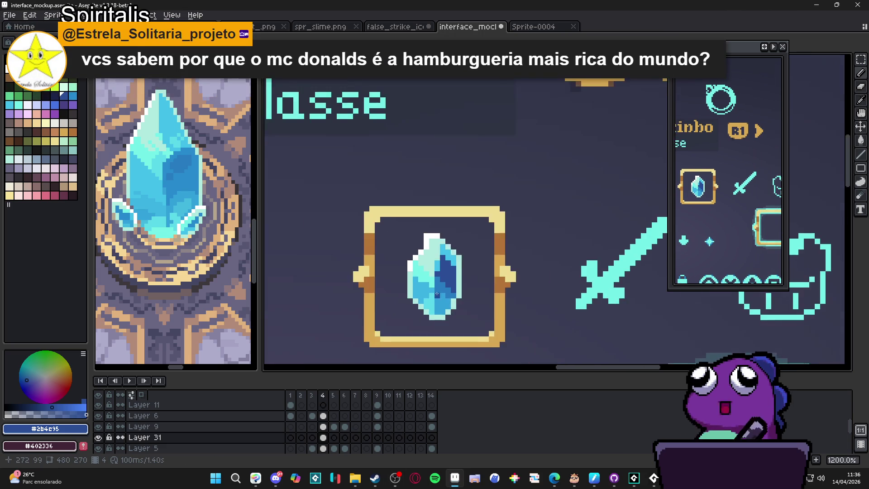
Repaint the crystal's lower-right pixels in medium blue, sampling colours from the gem
scroll(432, 234, "up", 2)
left_click(376, 271, "alt")
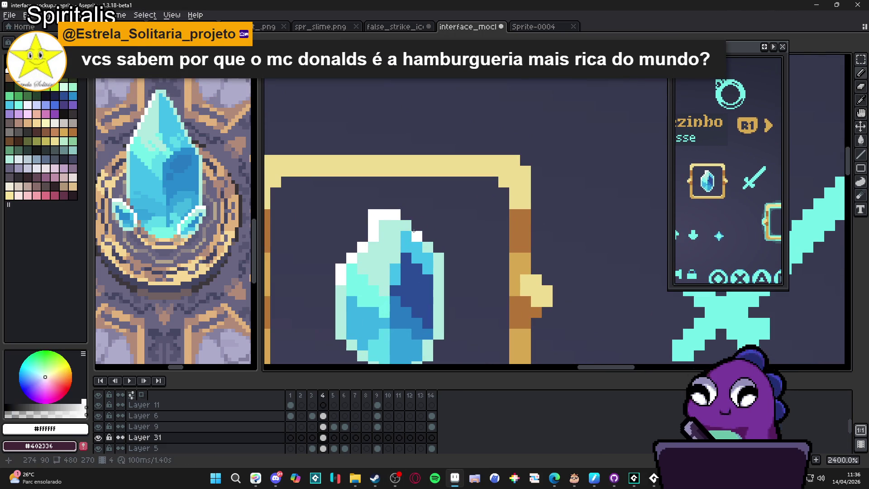
scroll(377, 271, "down", 1)
scroll(376, 270, "up", 1)
left_click(355, 278, "alt")
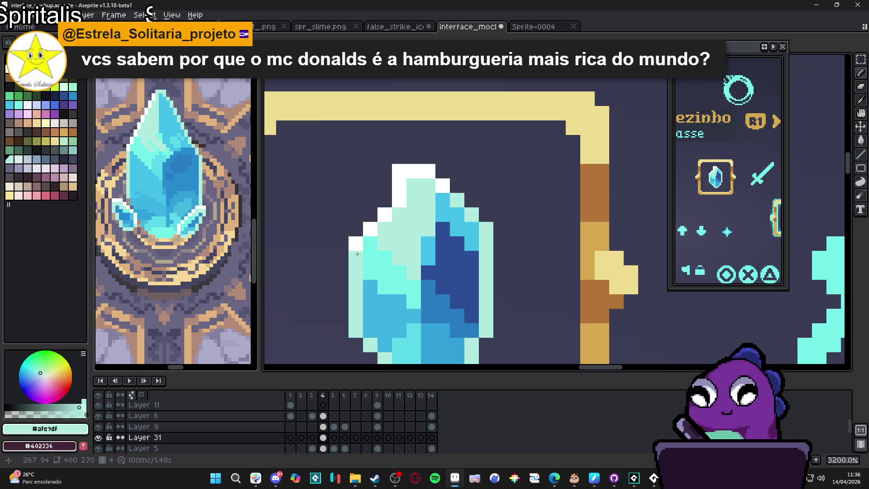
scroll(355, 278, "down", 2)
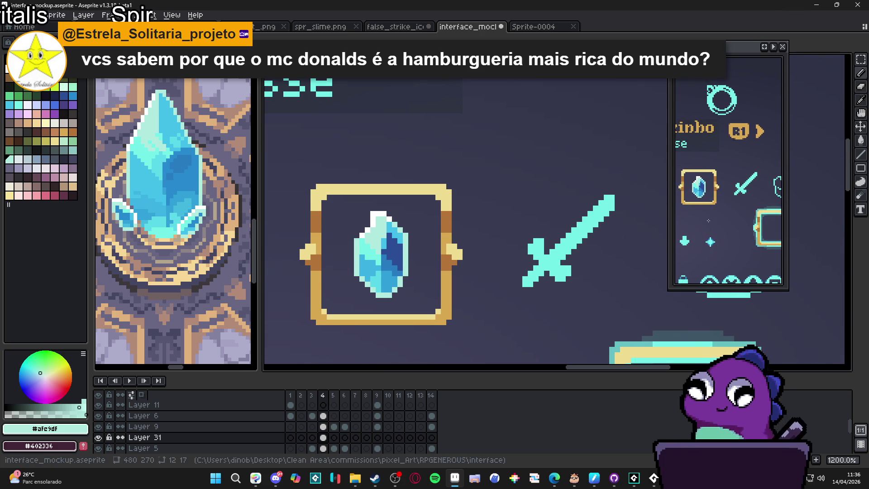
scroll(360, 271, "down", 4)
scroll(351, 262, "up", 7)
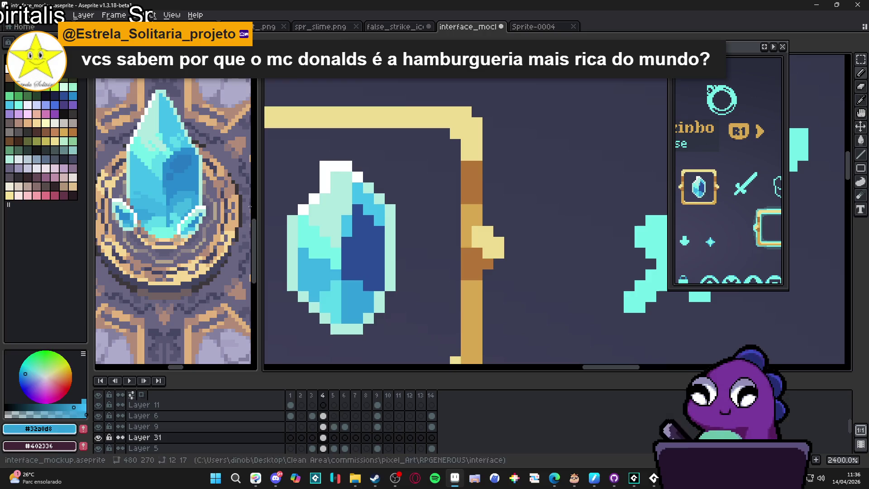
left_click(351, 298, "alt")
mouse_move(357, 300)
left_mouse_down()
mouse_move(353, 317)
mouse_move(369, 305)
left_mouse_up()
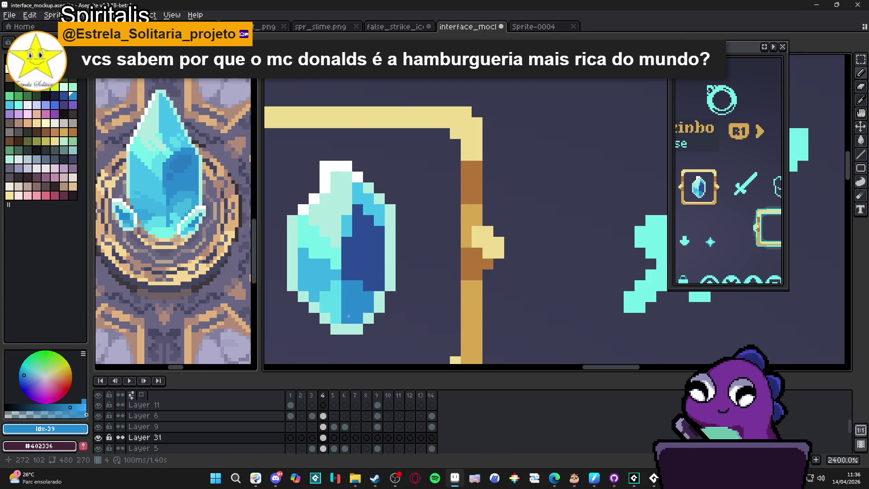
left_click(359, 304, "alt")
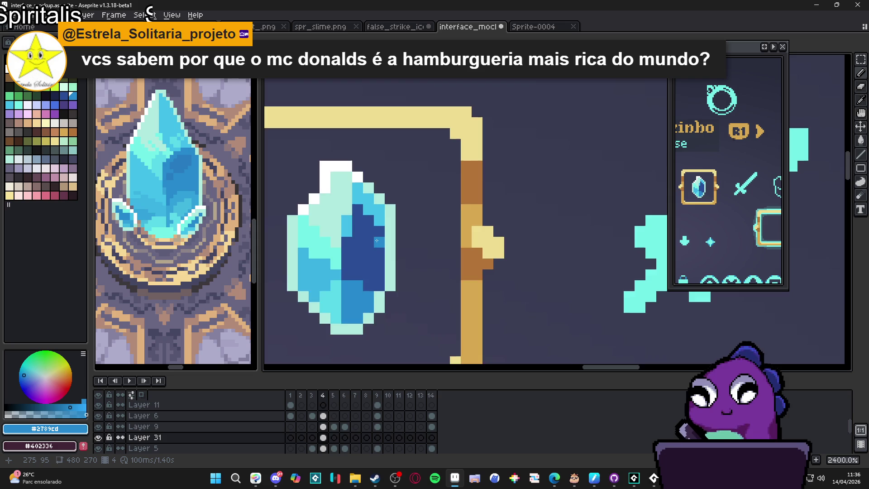
scroll(376, 240, "down", 8)
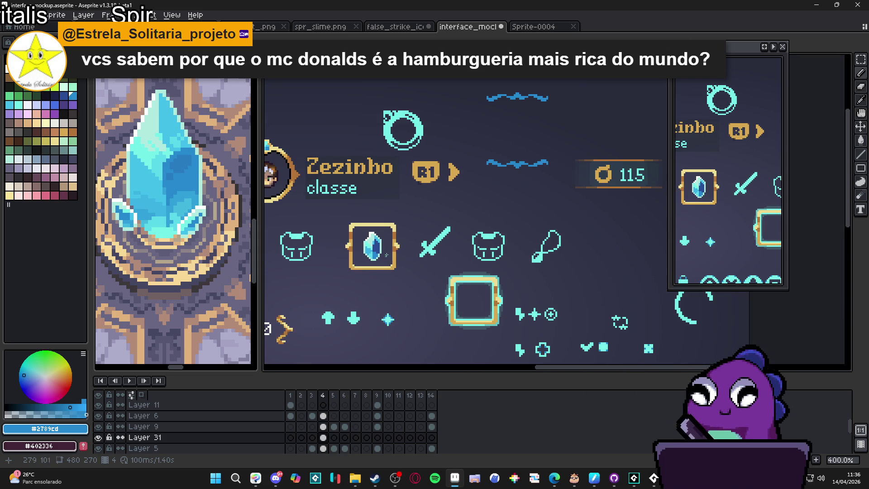
scroll(386, 258, "up", 6)
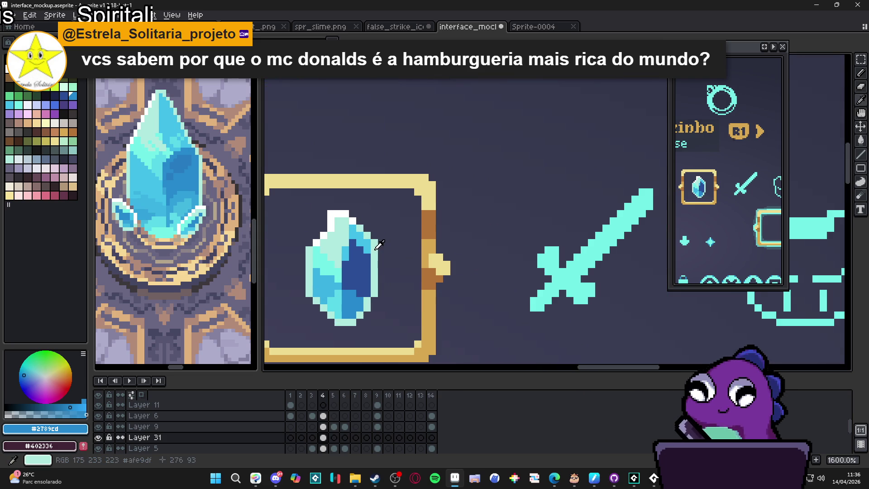
left_click(376, 248, "alt")
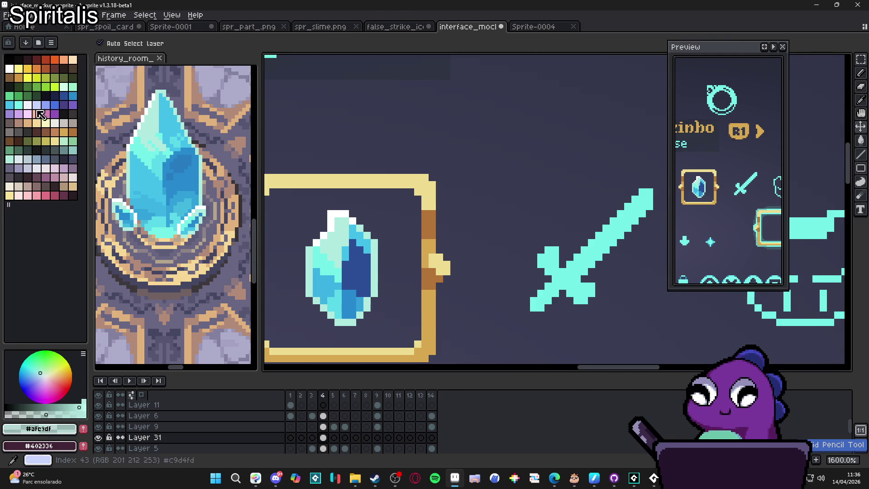
Add single teal pixels on the crystal's upper-left, lower-left, top-right and right edges
left_click(18, 105)
left_click(371, 243, "alt")
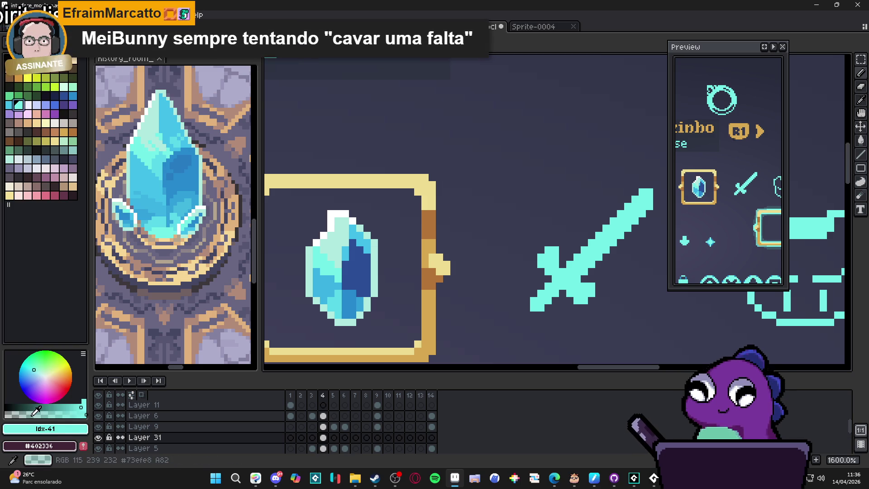
left_click(371, 231)
left_click(359, 221)
left_click(316, 235)
left_click(317, 229)
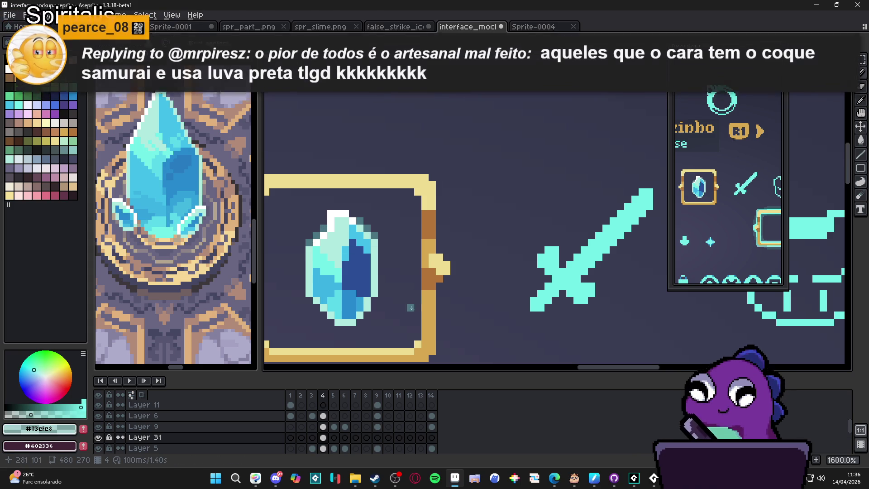
left_click(323, 320)
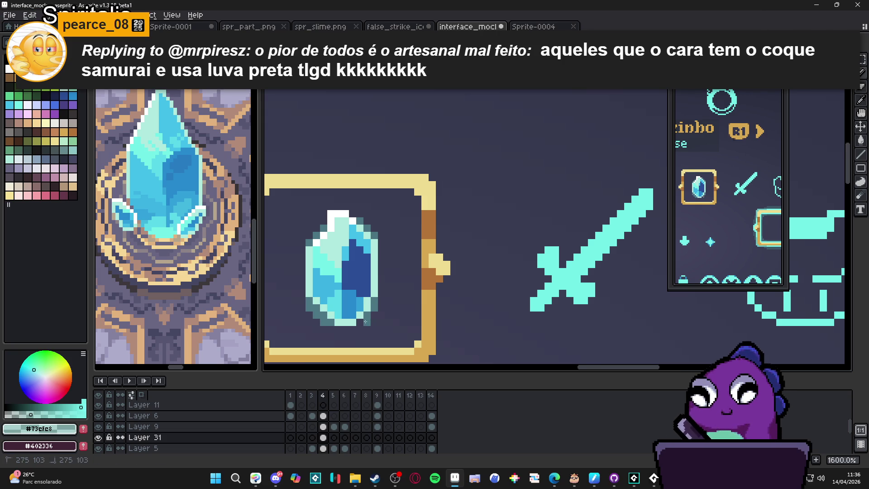
left_click(357, 213)
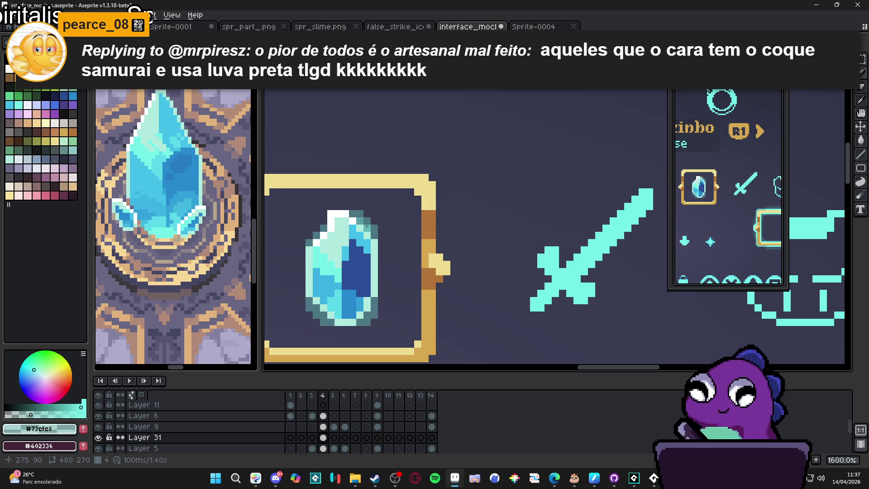
left_click(382, 271)
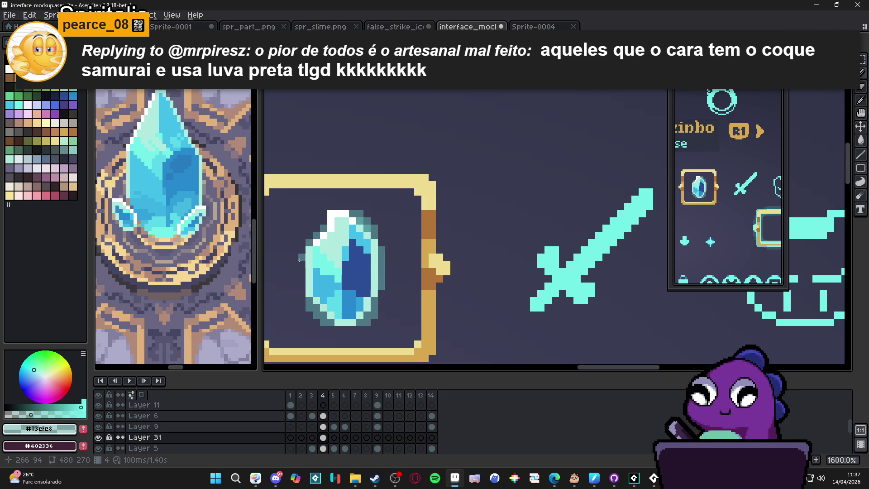
scroll(284, 252, "down", 3)
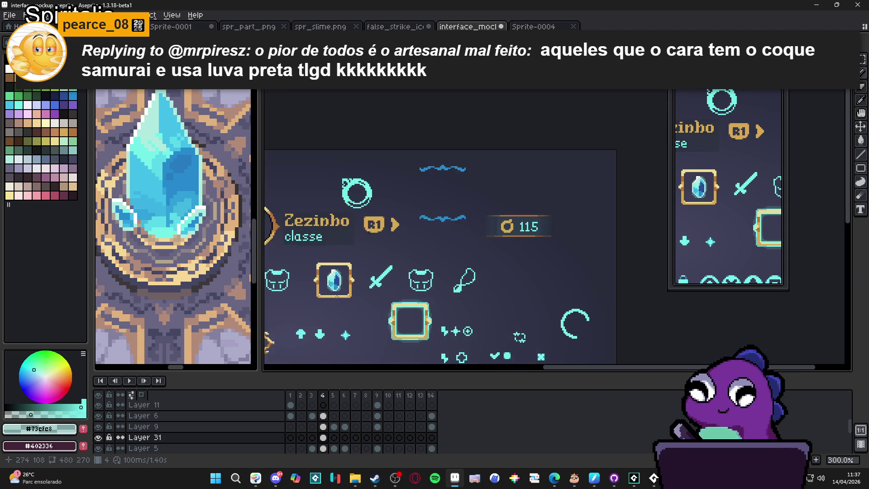
scroll(329, 275, "up", 3)
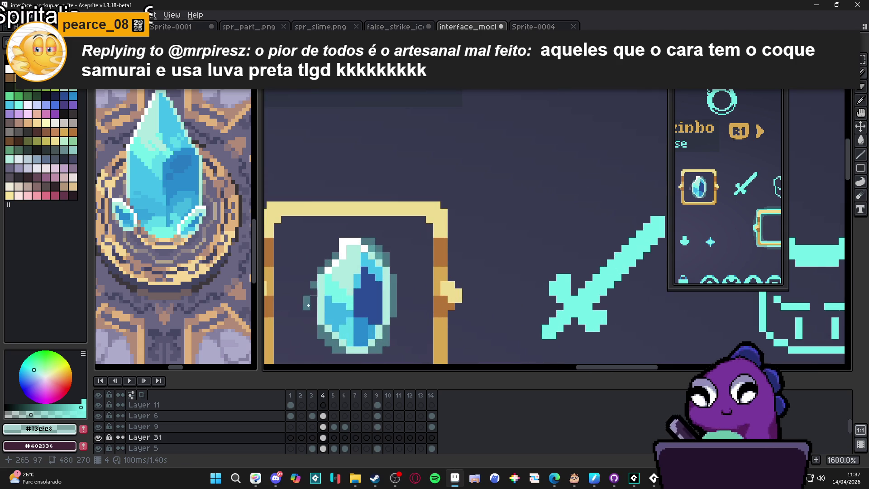
Centre the framed crystal in view and undo the latest pencil edits
left_click_drag(317, 298, 340, 260)
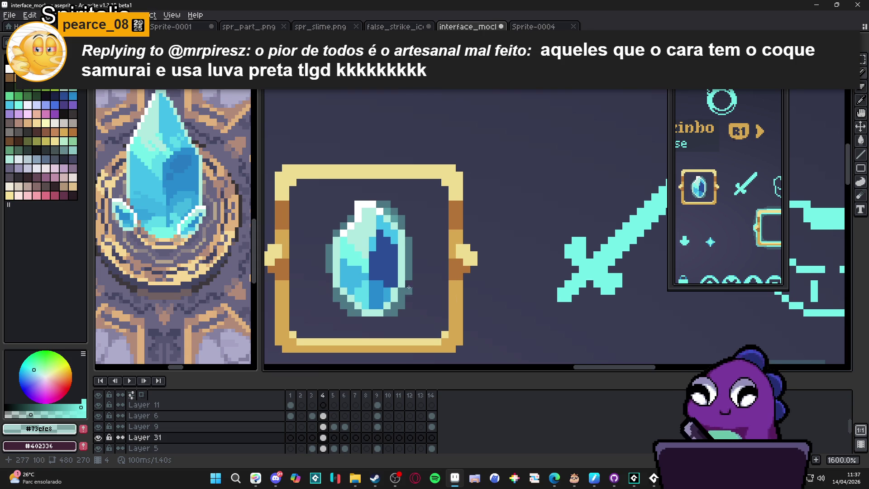
key("ctrl+z")
key("ctrl+z")
key("ctrl+z")
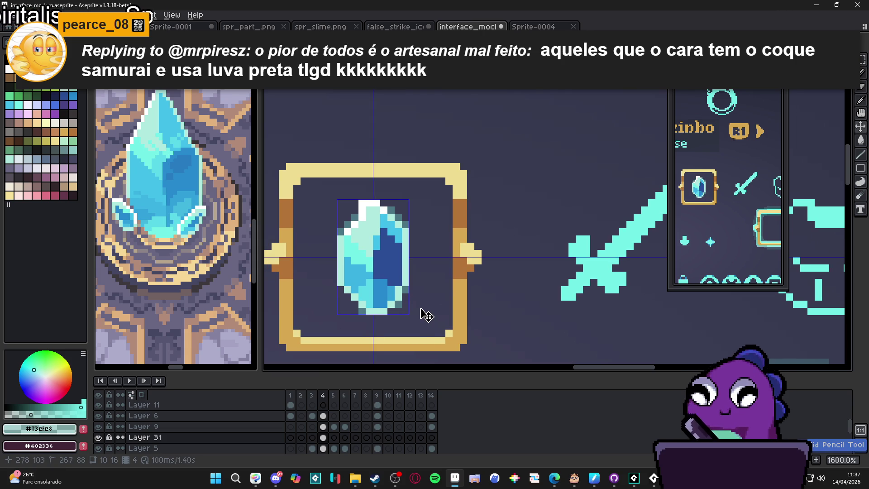
Paste a darker copy of the crystal shape, try moving it, then discard it
key("ctrl+d")
key("ctrl+v")
mouse_move(380, 263)
left_mouse_down()
mouse_move(441, 283)
mouse_move(428, 330)
left_mouse_up()
key("Escape")
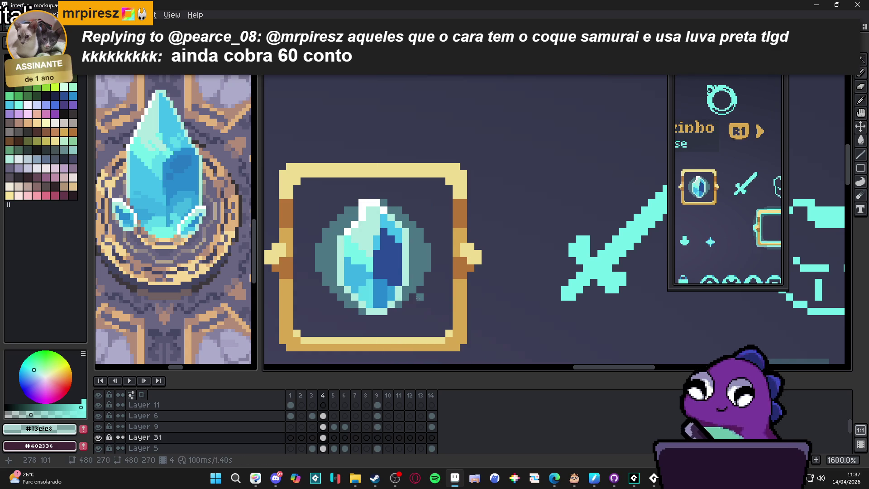
key("ctrl+z")
key("b")
Step through undo and redo to settle on a dark-teal outline around the gem
key("ctrl+z")
key("ctrl+z")
key("ctrl+z")
key("ctrl+y")
key("ctrl+y")
key("ctrl+y")
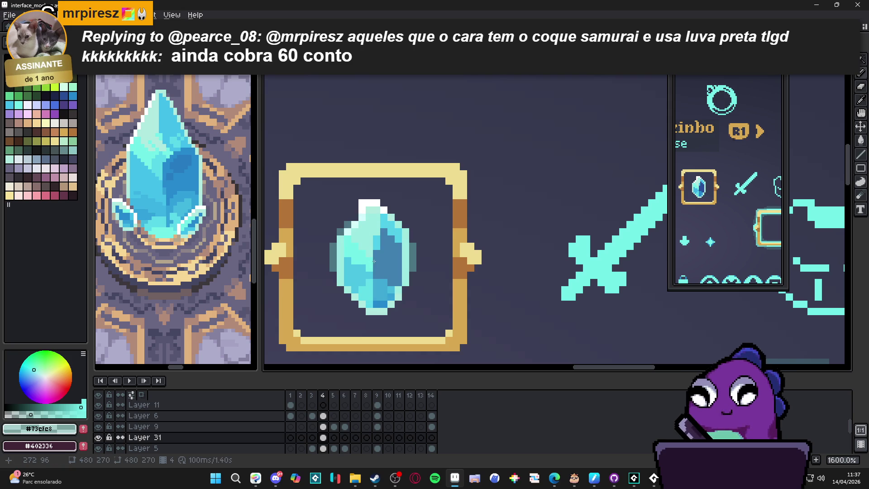
key("ctrl+y")
key("ctrl+y")
key("ctrl+y")
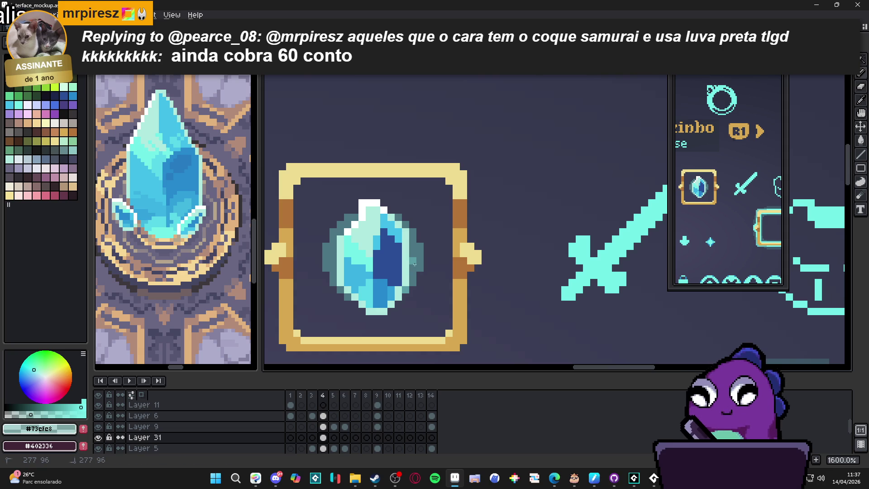
key("ctrl")
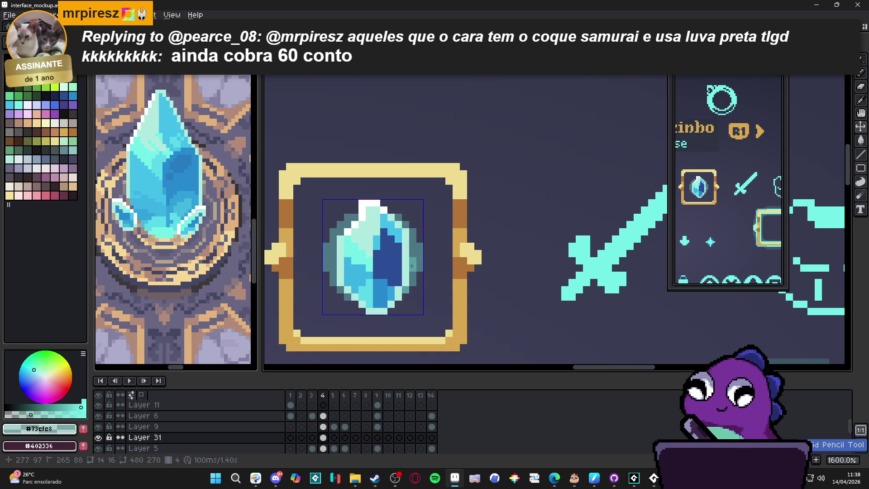
key("ctrl")
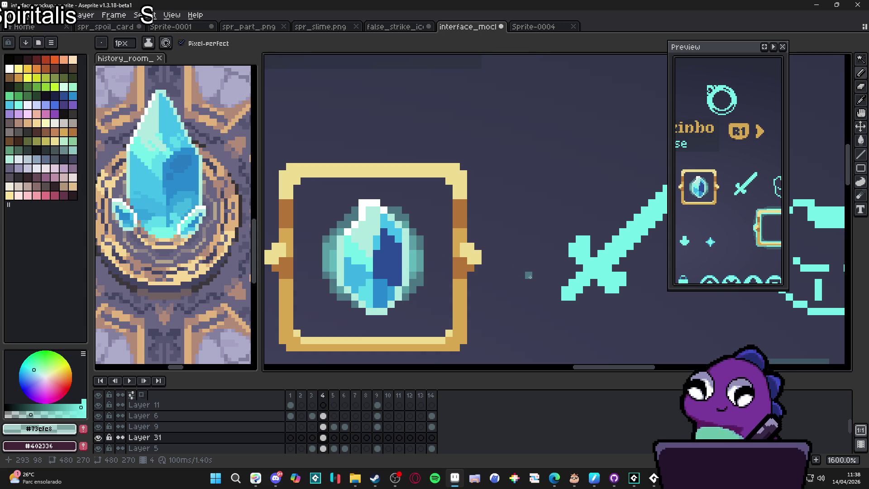
key("ctrl+z")
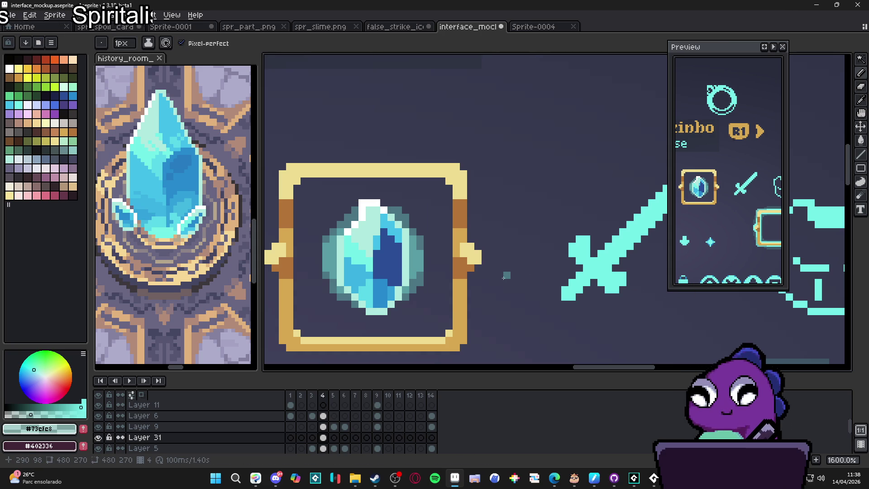
scroll(507, 282, "down", 3)
Compare with and without the dark halo, keep it, and nudge it up one pixel
key("ctrl+z")
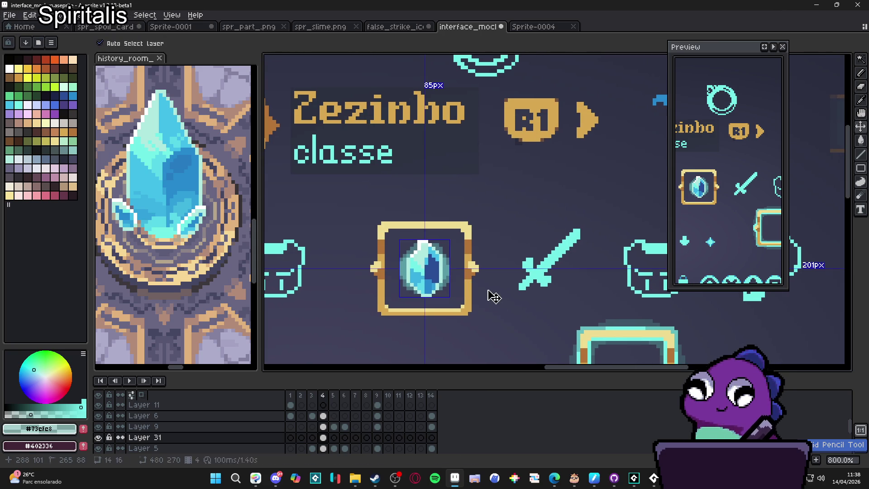
key("ctrl+z")
key("ctrl+z")
key("ctrl+z")
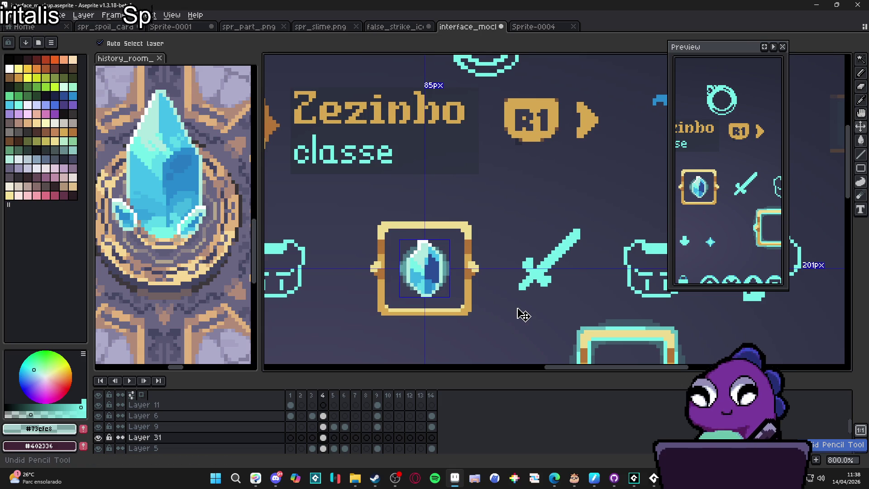
key("ctrl+z")
key("ctrl+z")
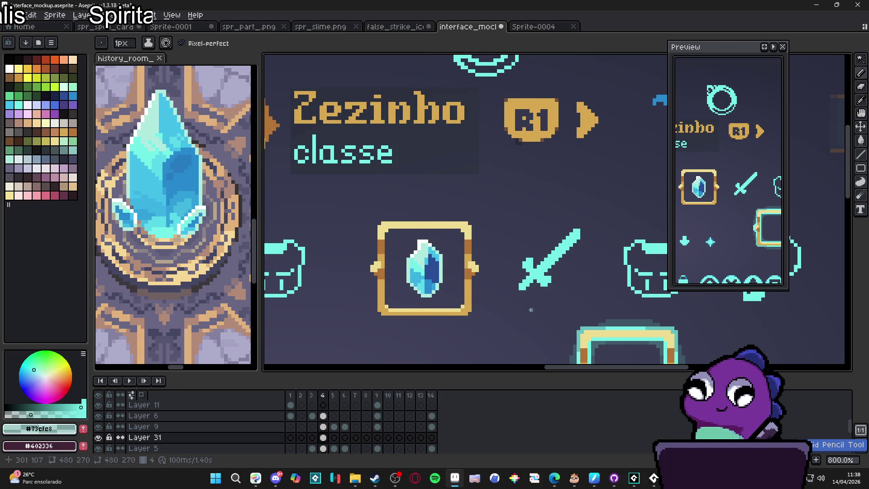
key("b")
scroll(324, 288, "right", 2)
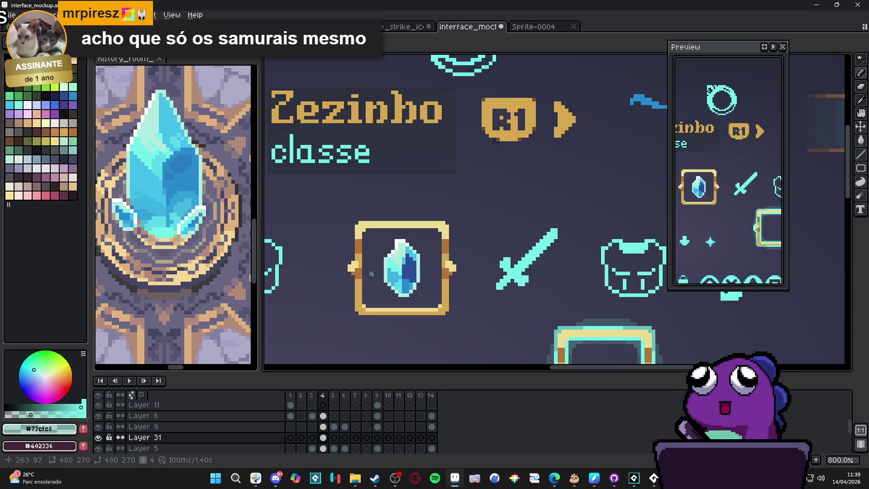
scroll(408, 271, "up", 6)
scroll(488, 243, "down", 1)
key("ctrl+z")
mouse_move(403, 233)
left_mouse_down()
mouse_move(402, 221)
mouse_move(391, 220)
mouse_move(496, 244)
left_mouse_up()
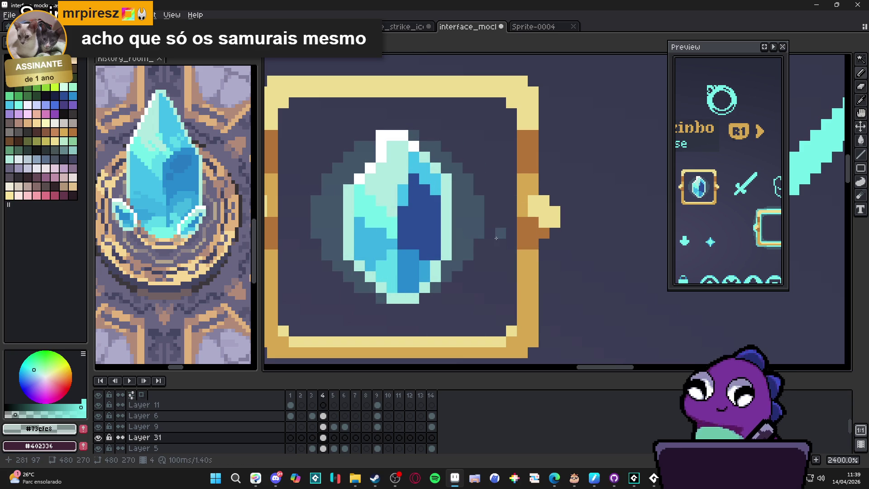
scroll(475, 237, "right", 1)
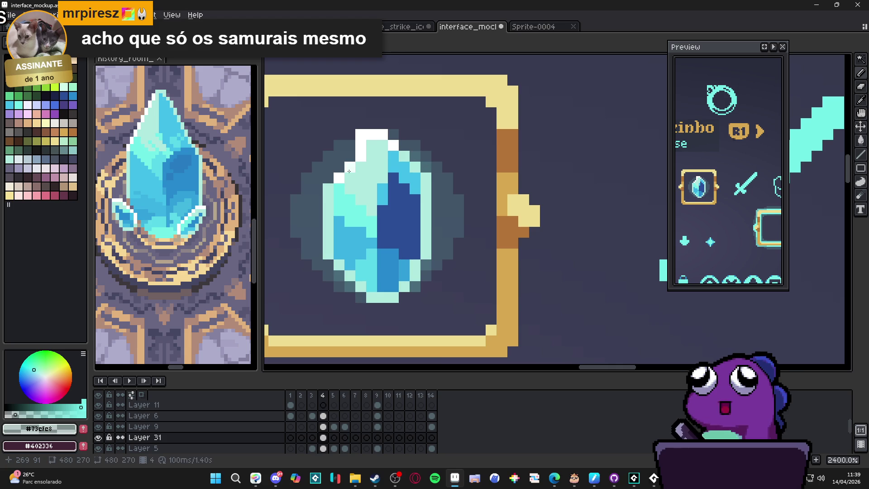
scroll(358, 245, "down", 5)
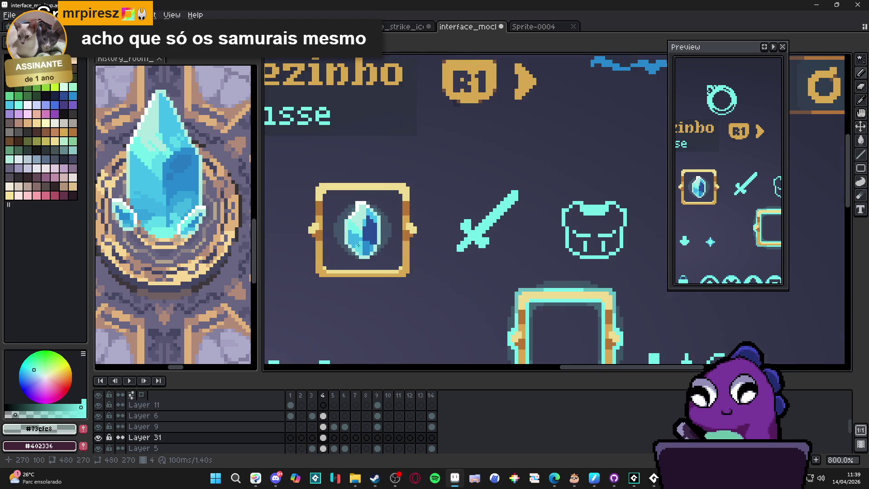
scroll(402, 251, "up", 6)
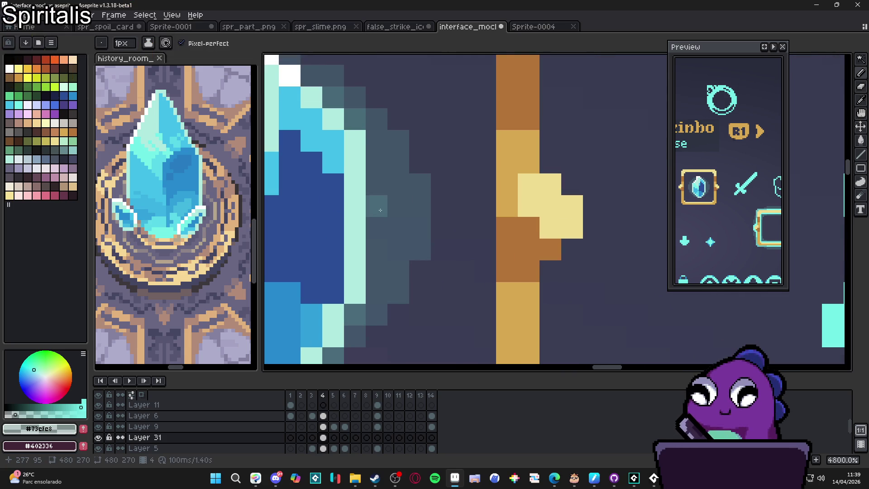
scroll(315, 257, "left", 3)
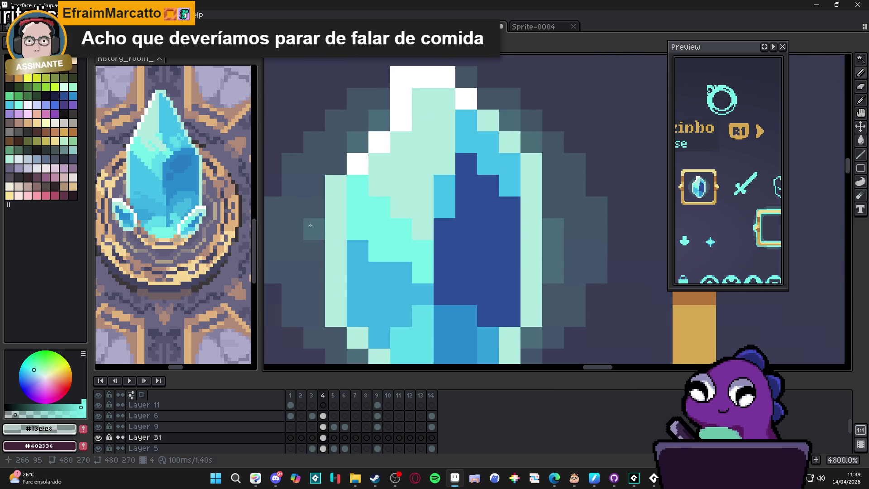
scroll(340, 260, "down", 1)
scroll(372, 266, "down", 3)
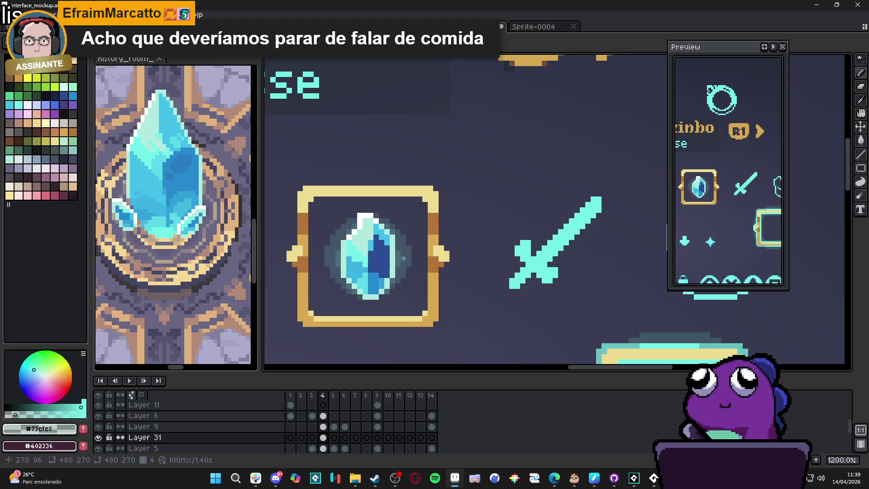
scroll(404, 258, "up", 3)
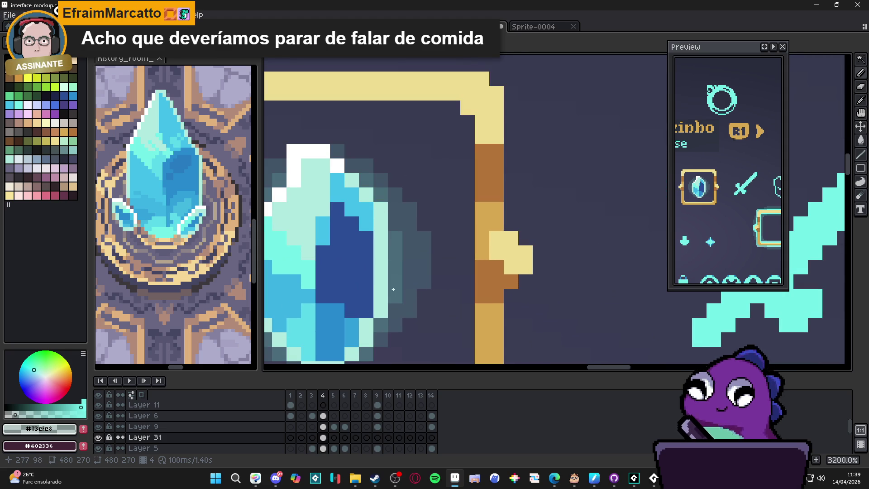
scroll(329, 278, "left", 3)
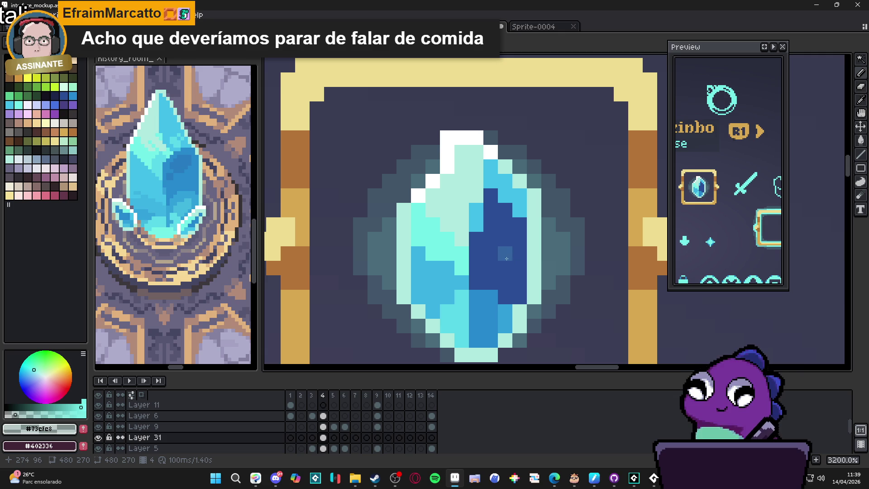
scroll(406, 199, "down", 3)
scroll(403, 193, "left", 1)
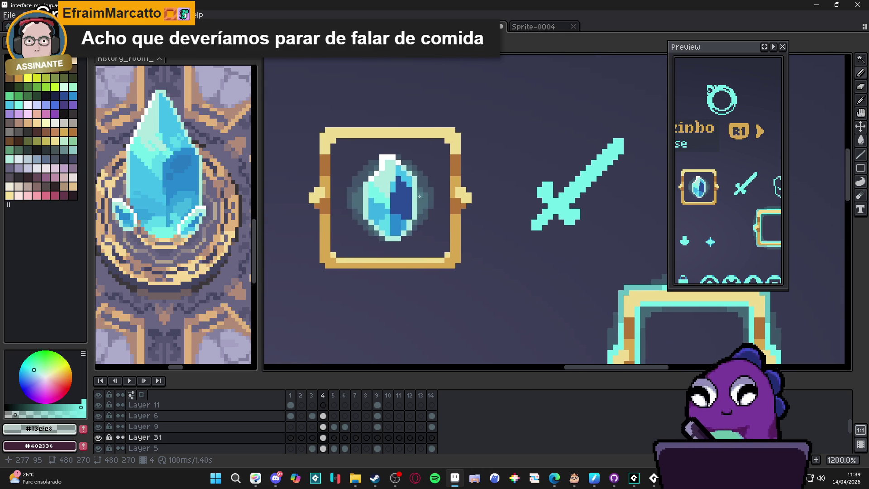
scroll(419, 196, "down", 4)
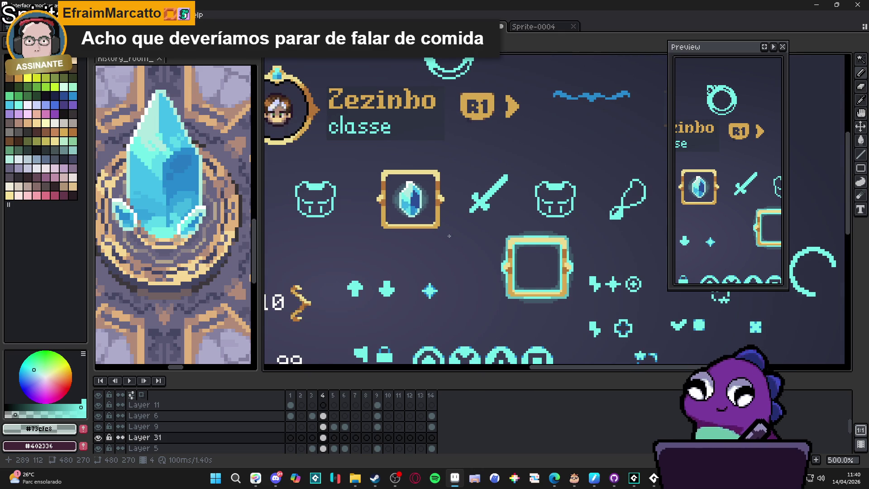
scroll(449, 236, "down", 3)
scroll(446, 239, "up", 5)
scroll(443, 242, "down", 1)
left_click_drag(443, 242, 460, 275)
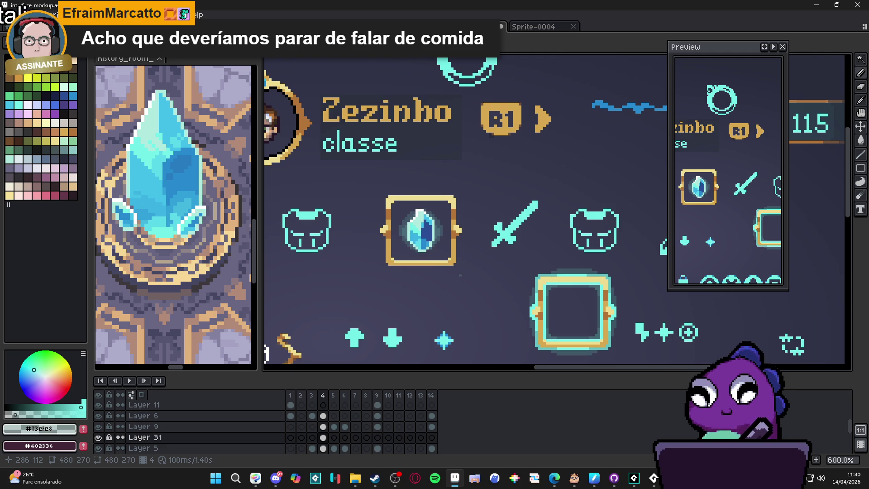
left_click_drag(404, 209, 447, 253)
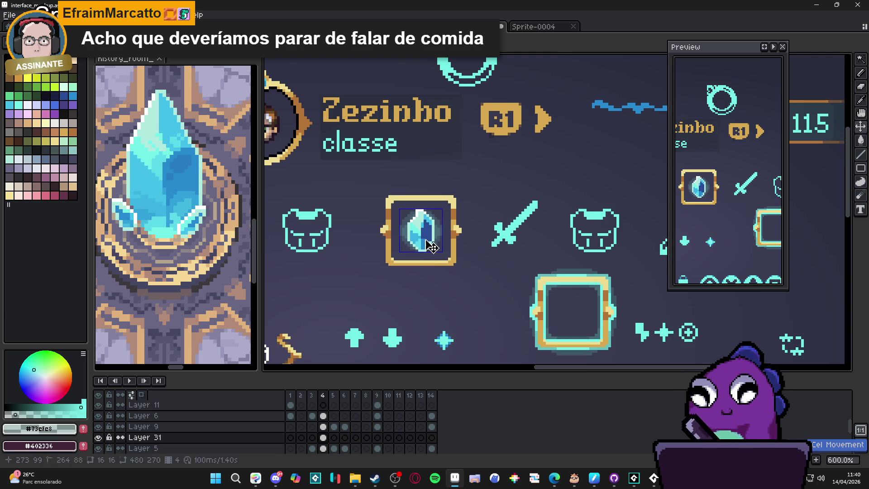
key("ctrl+apostrophe")
scroll(419, 219, "up", 1)
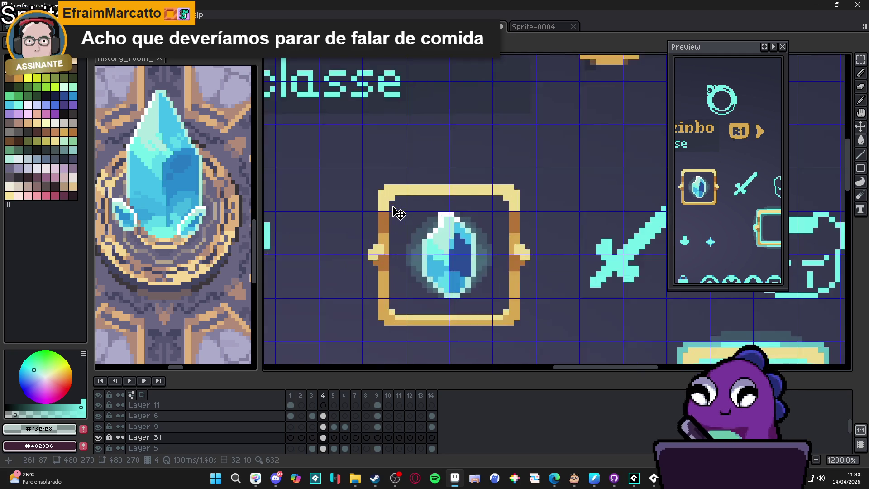
scroll(418, 218, "down", 2)
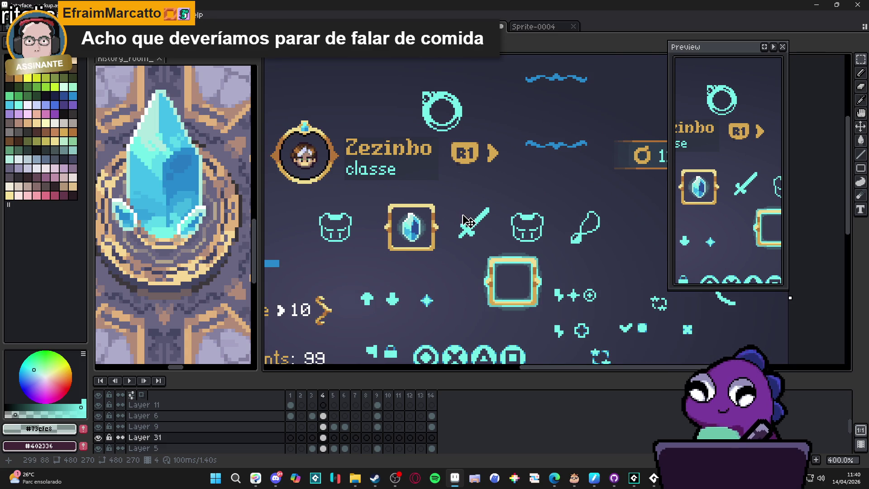
scroll(373, 205, "down", 1)
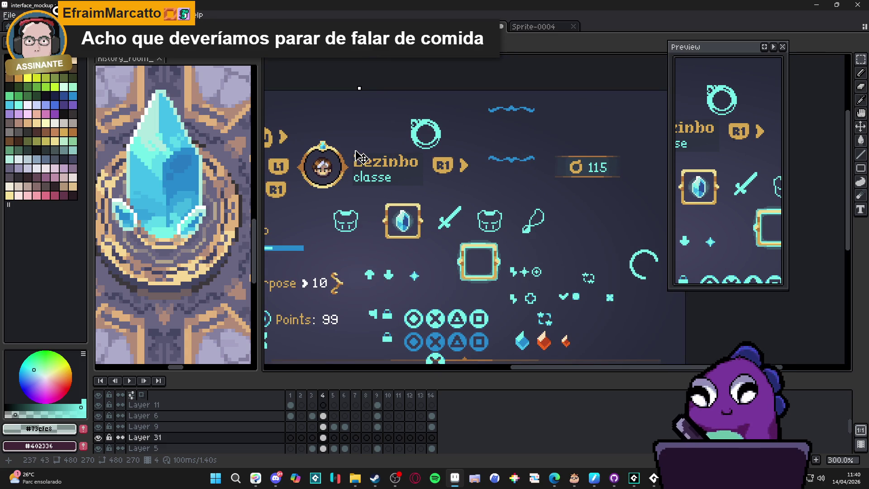
key("super+shift+s")
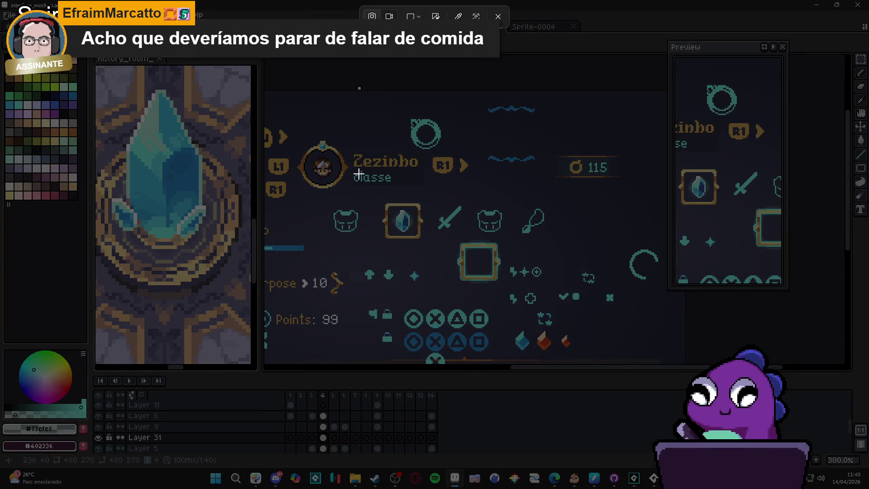
Capture the mockup's gem slot region and paste it into a new clipboard-sized sprite
mouse_move(308, 116)
left_mouse_down()
mouse_move(507, 294)
mouse_move(509, 314)
mouse_move(494, 311)
left_mouse_up()
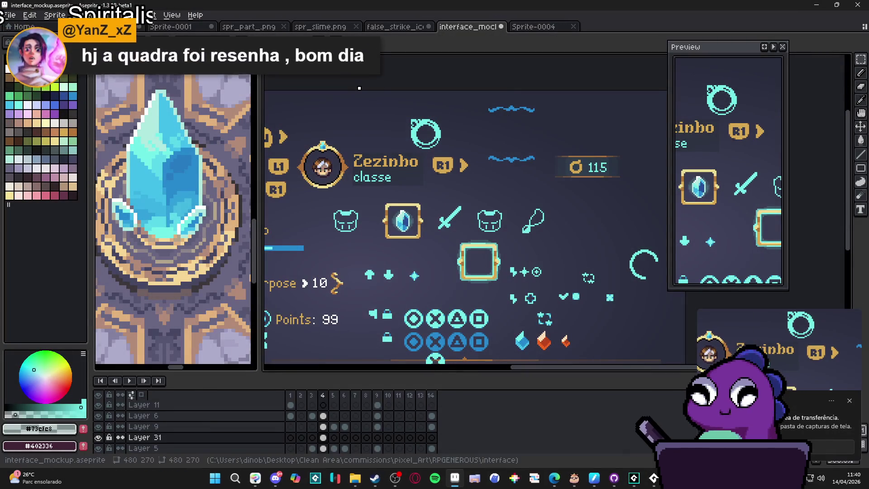
key("alt+f")
key("n")
left_click(403, 335)
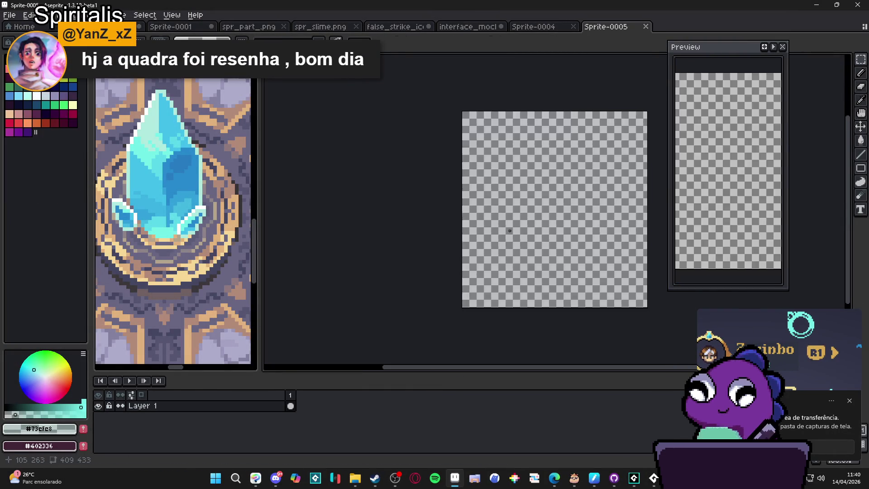
key("ctrl+v")
Cover the surrounding icons and text with the dark backdrop colour, leaving only the gem slot
left_click(412, 274, "alt")
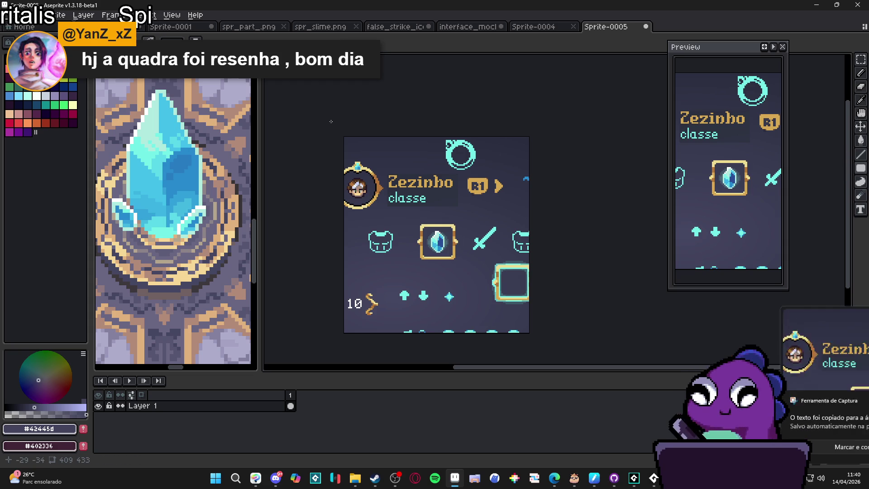
left_click_drag(412, 351, 359, 274)
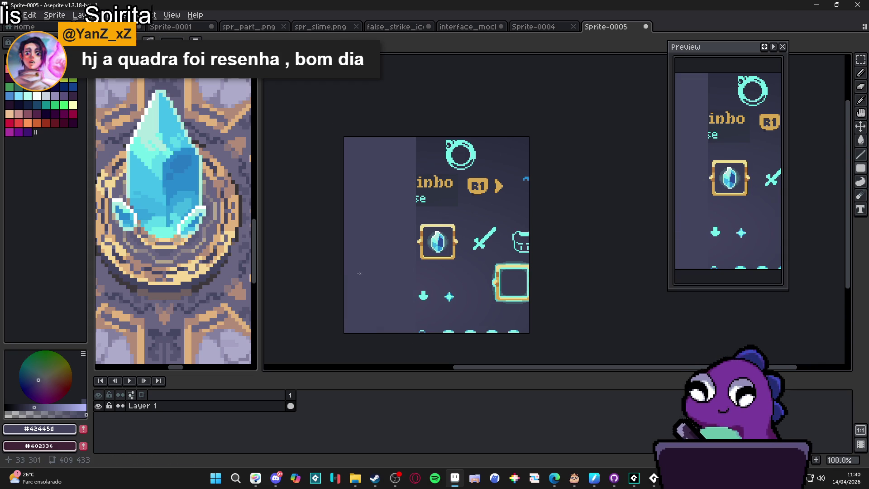
mouse_move(353, 337)
left_mouse_down()
mouse_move(534, 337)
mouse_move(534, 253)
mouse_move(471, 305)
left_mouse_up()
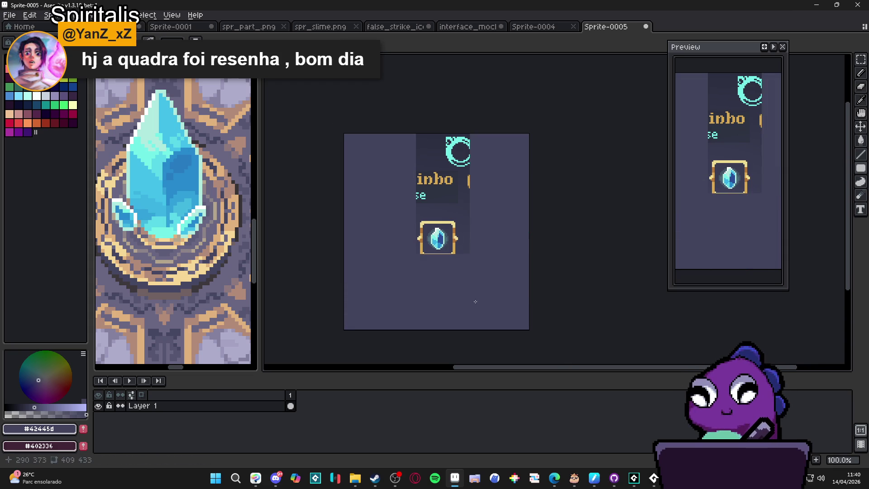
key("ctrl+z")
key("ctrl+z")
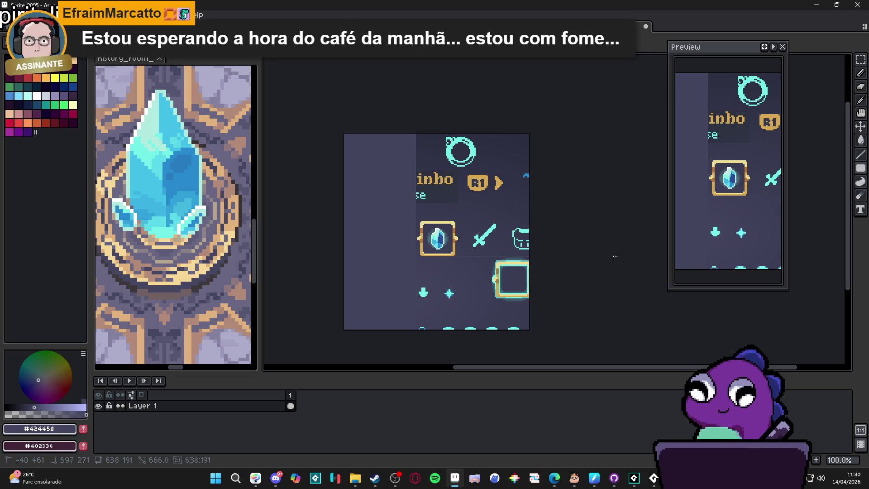
key("ctrl+z")
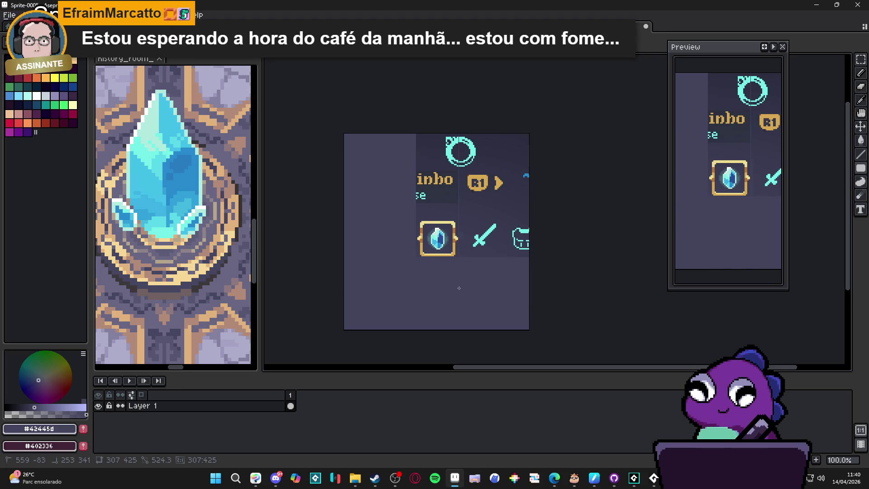
key("ctrl+z")
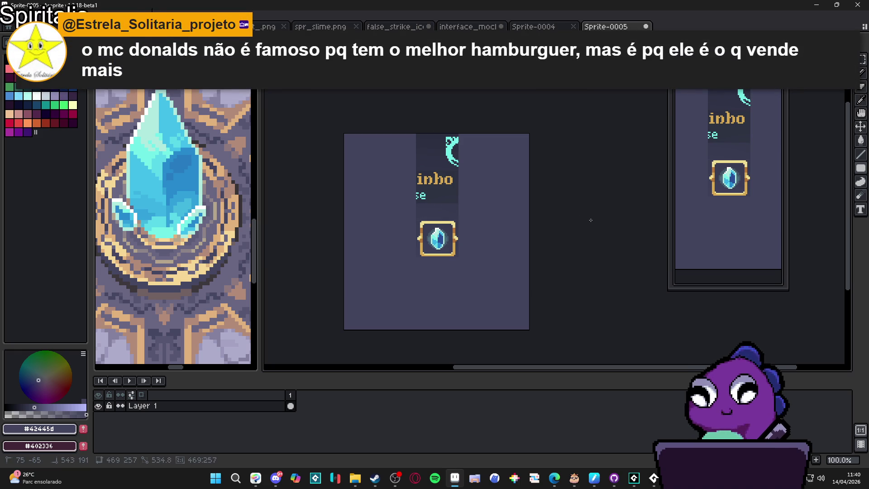
key("ctrl+z")
scroll(496, 231, "up", 3)
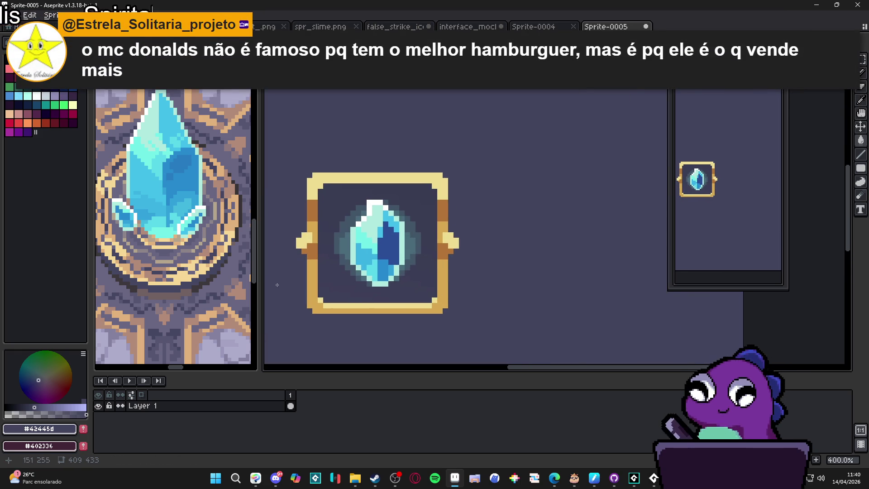
scroll(396, 263, "down", 3)
left_click_drag(402, 265, 397, 261)
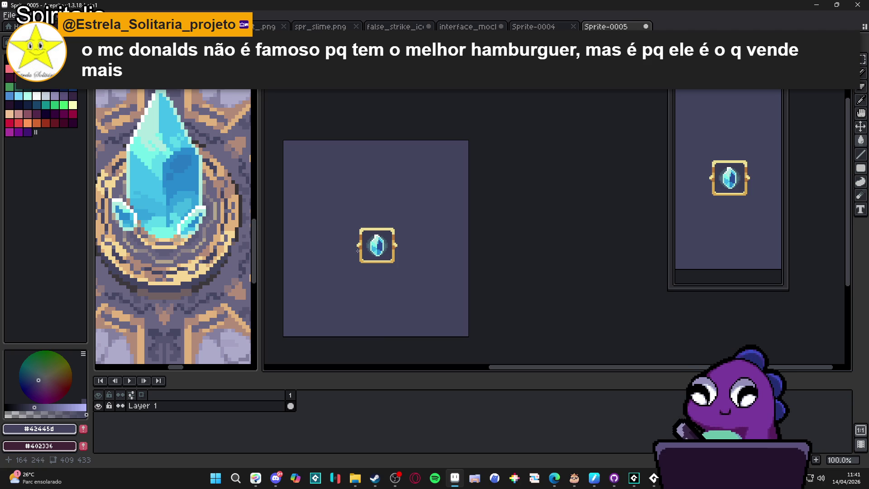
key("m")
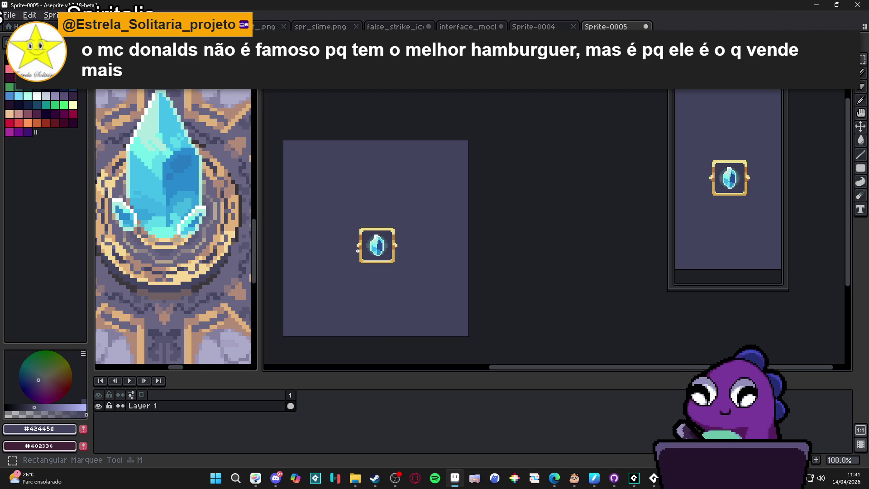
Cut the gem slot out of Layer 1 and paste it onto a new Layer 2
scroll(358, 250, "up", 1)
left_click_drag(344, 183, 449, 284)
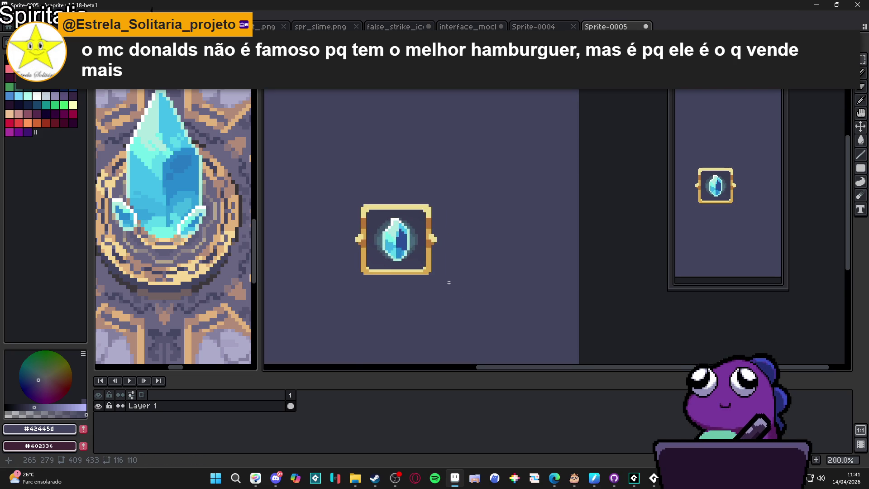
key("shift+n")
key("ctrl+x")
key("ctrl+v")
scroll(436, 273, "down", 1)
scroll(436, 273, "down", 2)
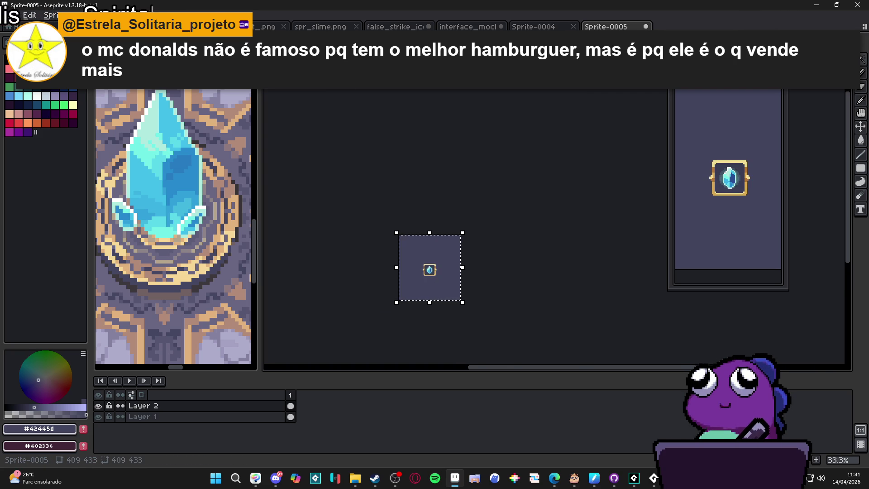
scroll(442, 277, "up", 2)
left_click(290, 416)
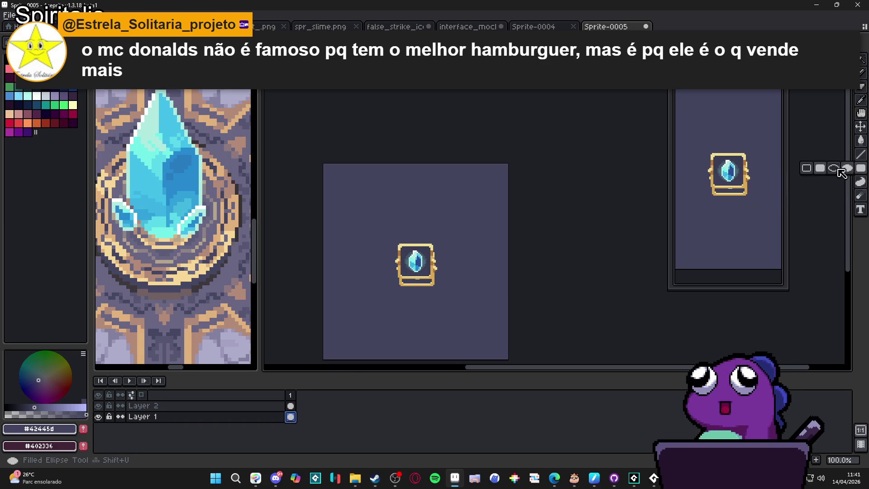
key("ctrl+z")
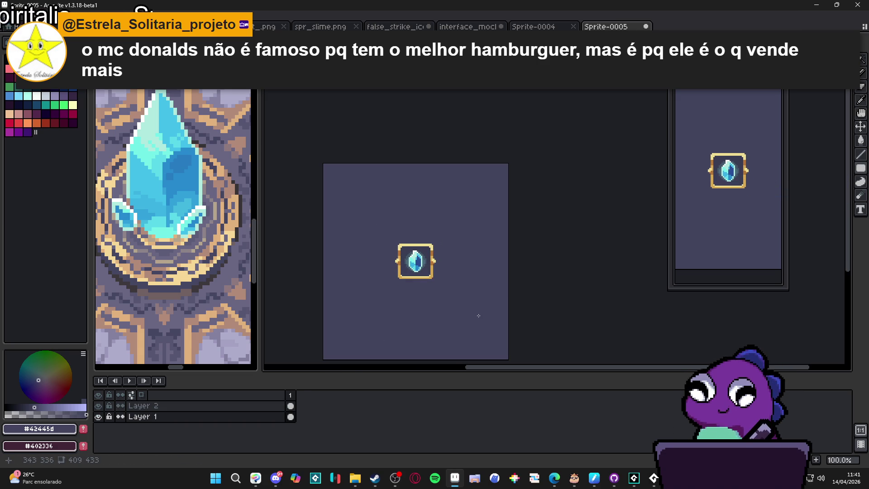
scroll(478, 315, "down", 1)
left_click_drag(478, 315, 468, 299)
scroll(464, 290, "up", 1)
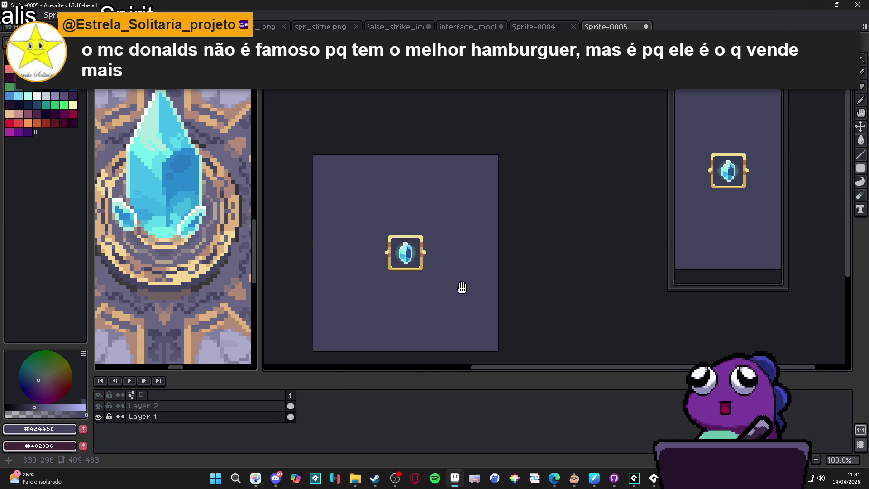
left_click(99, 405)
left_click(99, 405)
scroll(461, 274, "down", 1)
scroll(455, 280, "up", 1)
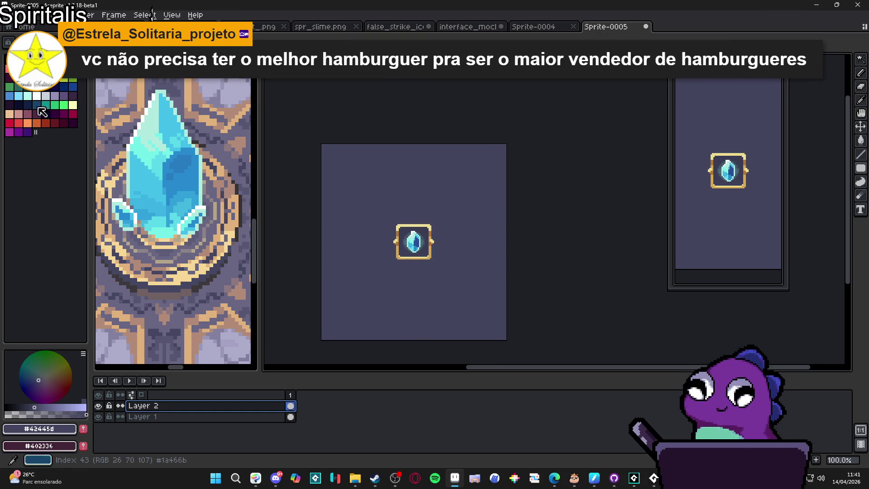
Set the drawing colour to a deep blue-grey
left_click(233, 110)
scroll(420, 255, "up", 2)
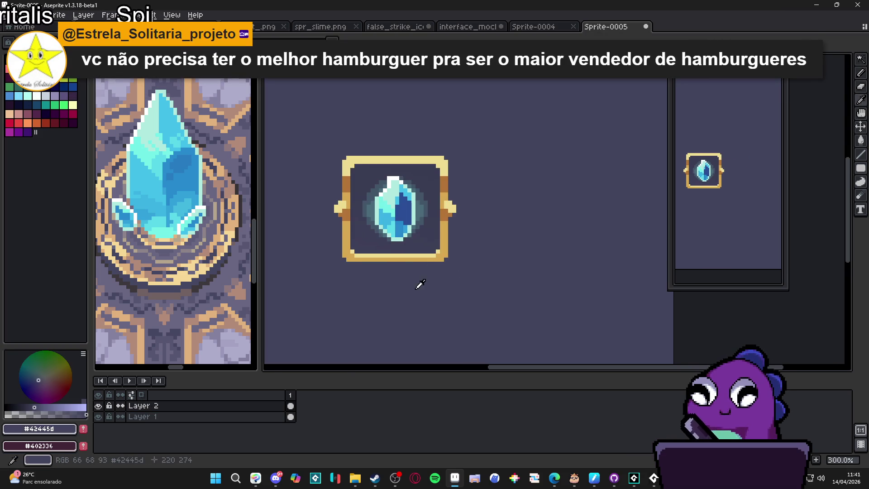
left_click(25, 405)
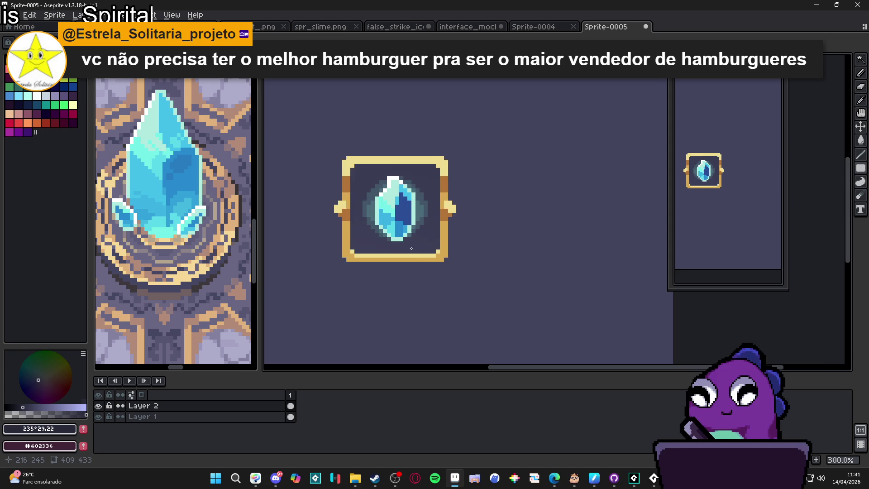
scroll(411, 249, "down", 1)
Select the framed gem and apply a bottom-only outline as a drop shadow
key("m")
mouse_move(327, 158)
left_mouse_down()
mouse_move(443, 301)
mouse_move(463, 305)
left_mouse_up()
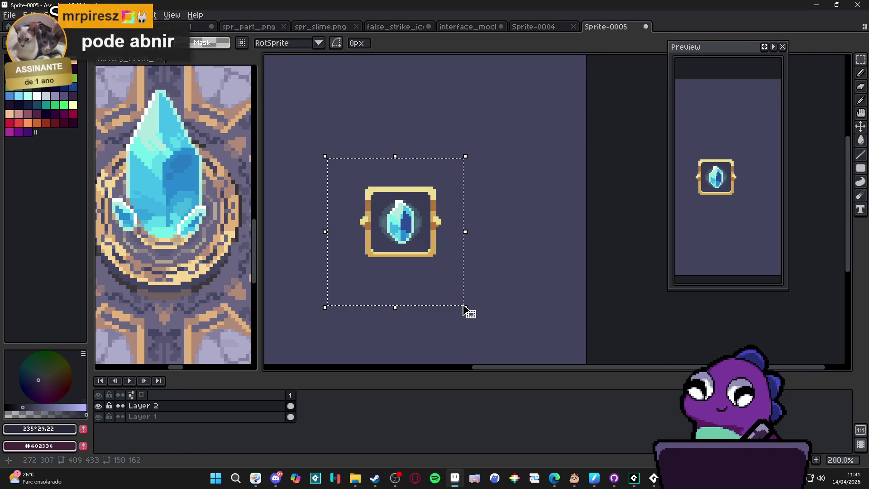
key("shift+o")
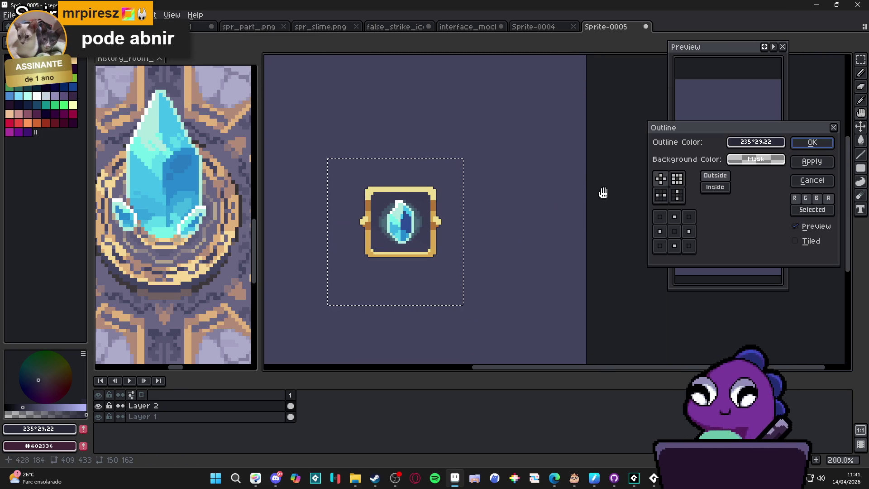
left_click(678, 195)
left_click(674, 217)
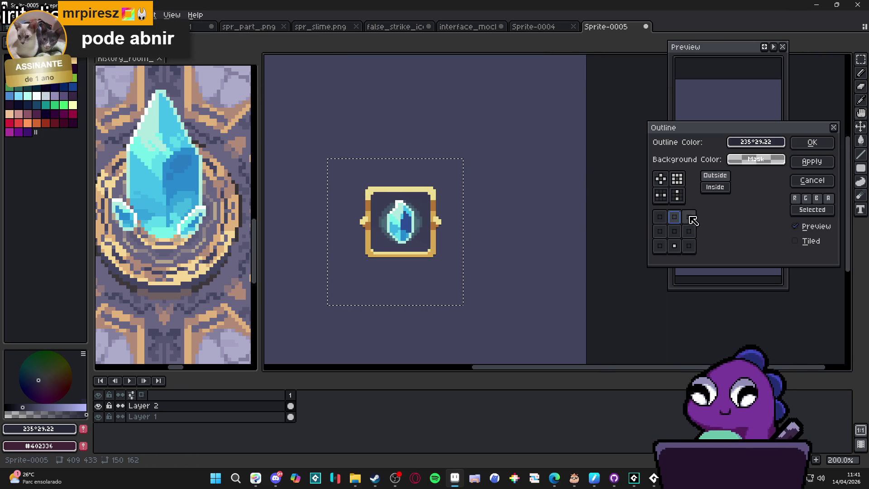
left_click(812, 149)
Apply the bottom outline three more times, then deselect the crystal slot
key("shift+o")
left_click(807, 145)
key("shift+o")
left_click(808, 144)
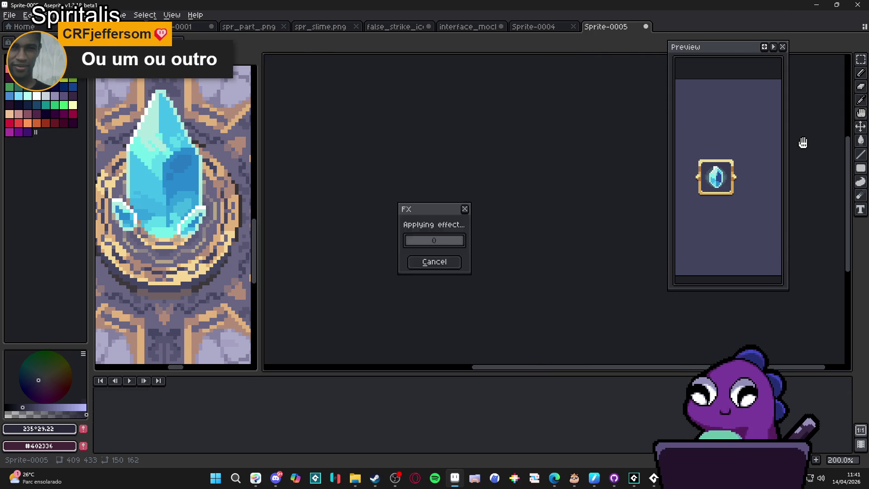
key("shift+o")
left_click(809, 147)
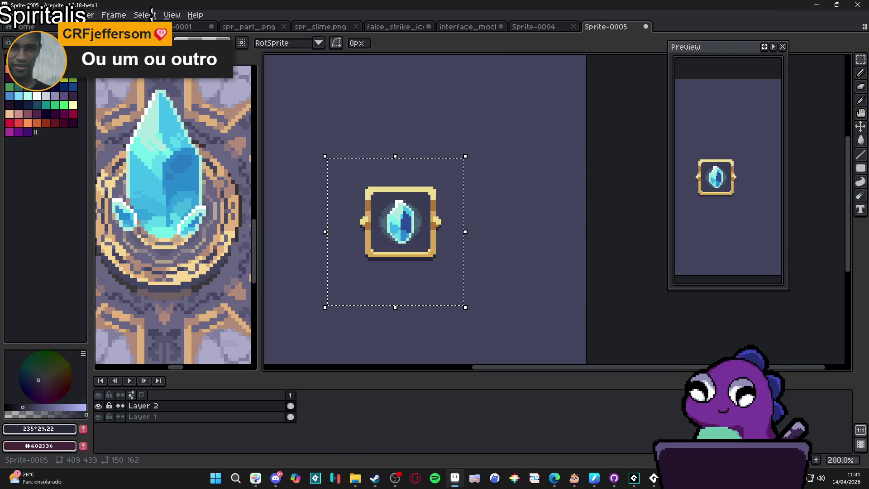
scroll(512, 266, "down", 1)
key("ctrl+d")
left_click_drag(543, 267, 504, 263)
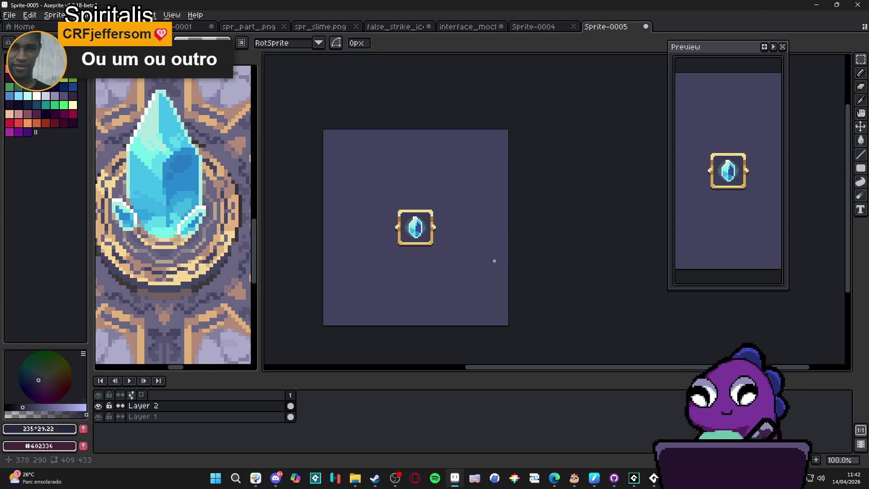
Zoom the sprite to 100% and screenshot the canvas area with Win+Shift+S
scroll(409, 236, "up", 1)
scroll(428, 259, "down", 1)
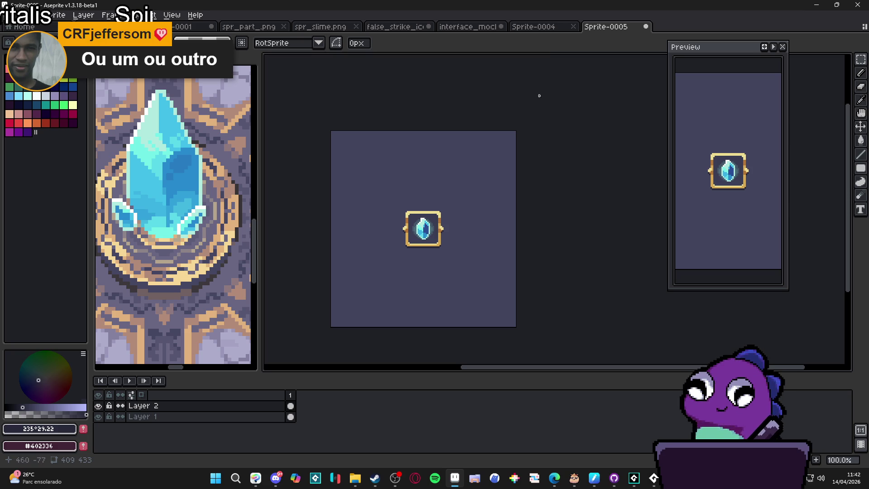
key("super+shift+s")
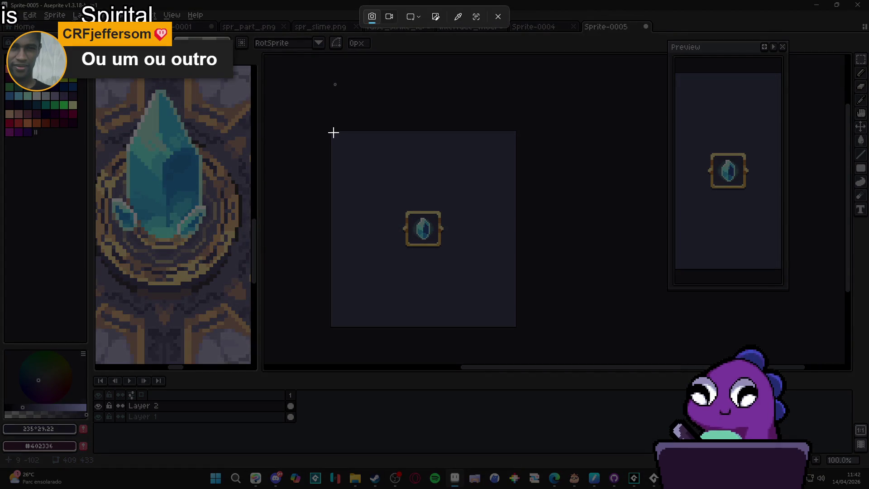
mouse_move(331, 131)
left_mouse_down()
mouse_move(446, 289)
mouse_move(522, 333)
mouse_move(515, 327)
left_mouse_up()
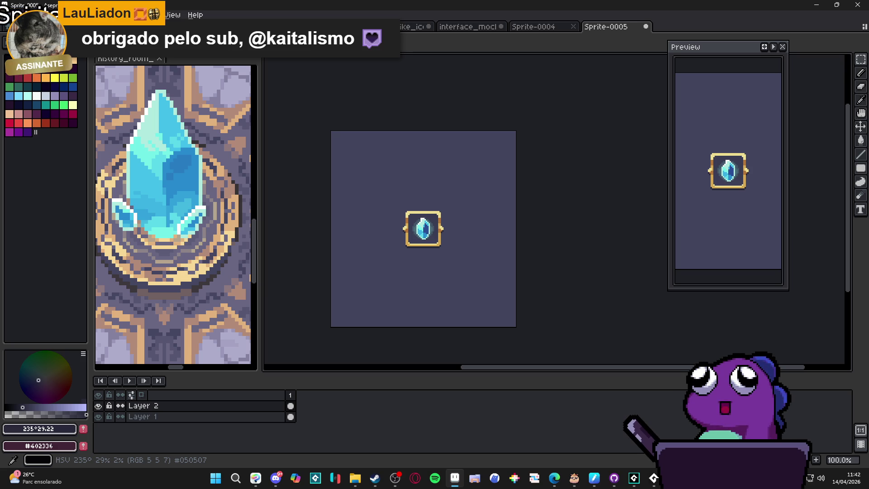
Zoom out the crystal room reference, widen its panel, then bring up Sprite-0004
scroll(167, 199, "down", 4)
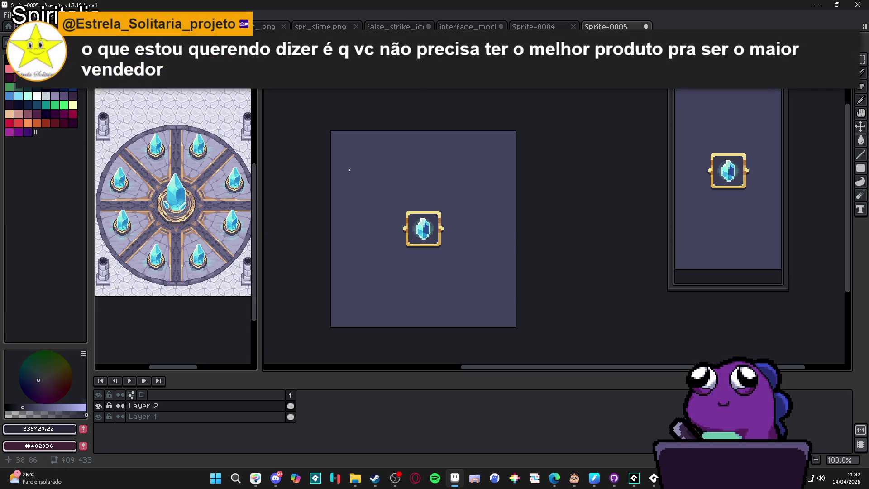
mouse_move(260, 219)
left_mouse_down()
mouse_move(291, 223)
mouse_move(267, 228)
left_mouse_up()
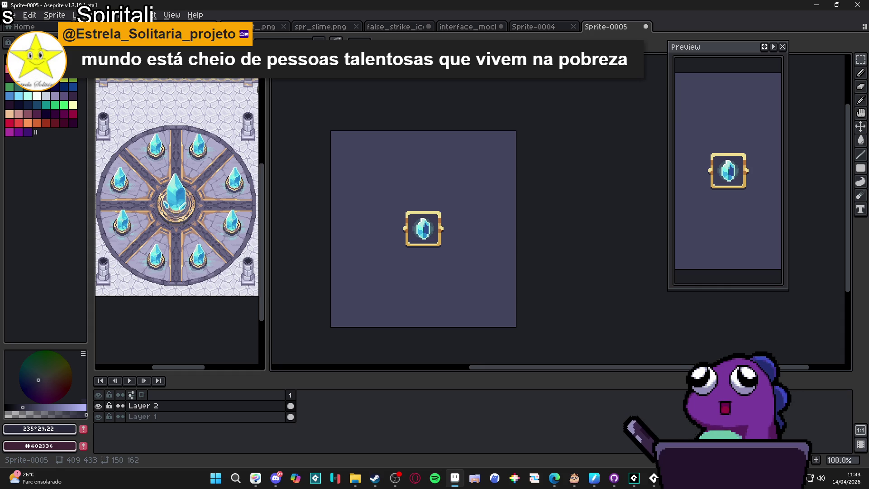
key("alt+Tab")
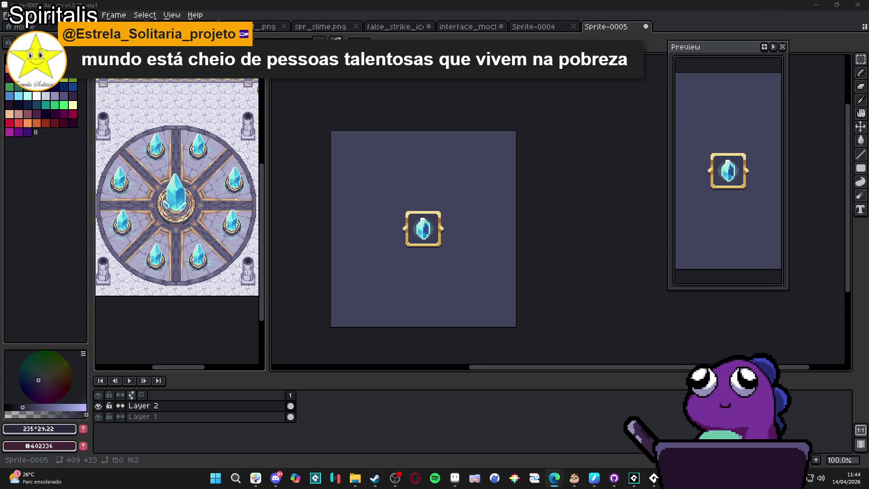
left_click(559, 28)
Close Sprite-0004, visit interface_mockup and Sprite-0005, then open the history_room decorations file
left_click(573, 27)
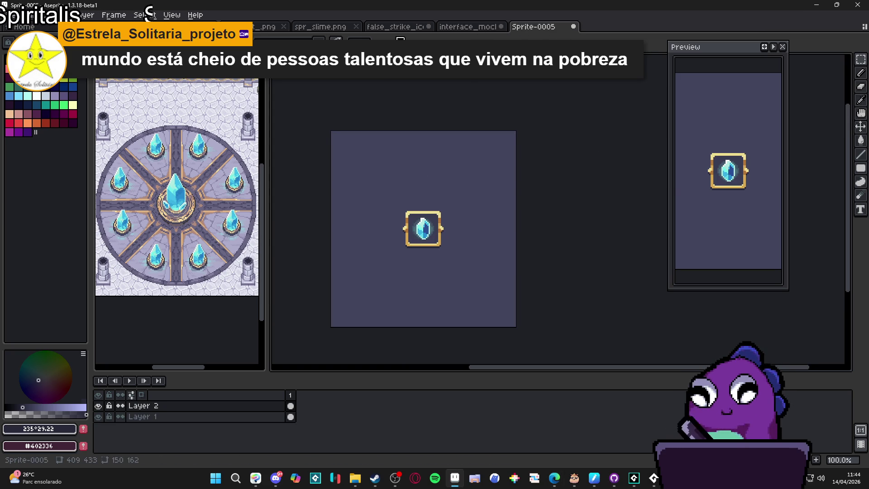
left_click(468, 36)
left_click(525, 28)
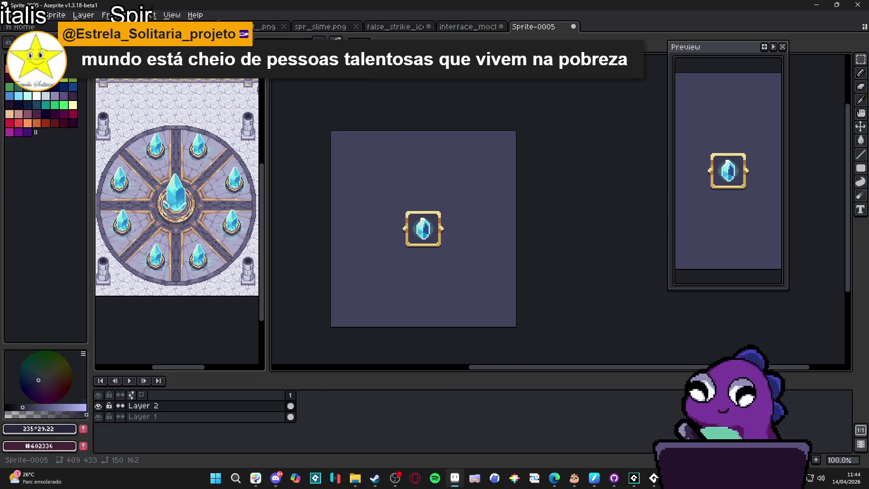
left_click(134, 62)
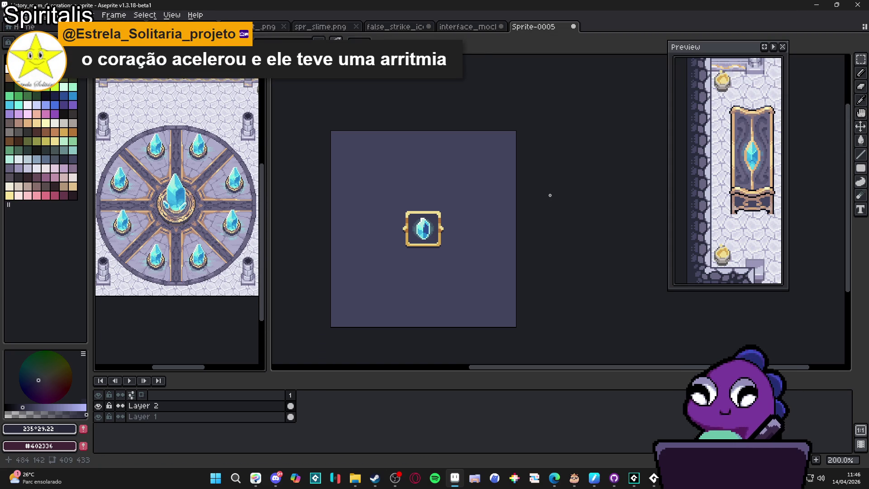
Check the interface_mockup, false_strike_icon and history_room tabs, then return to Sprite-0005
left_click(460, 28)
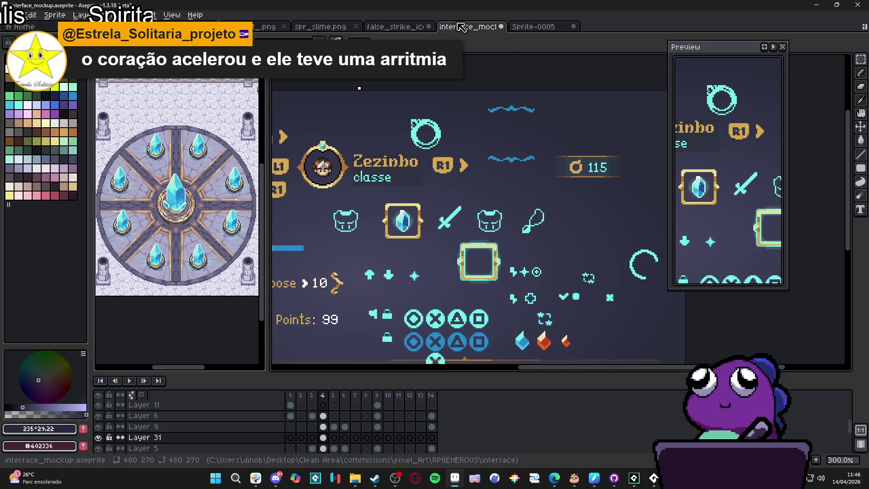
left_click(396, 27)
left_click(472, 28)
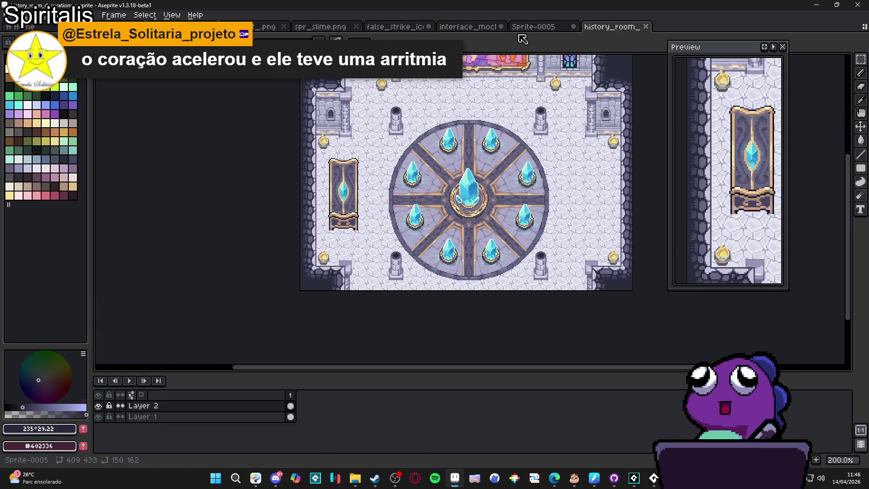
left_click(491, 27)
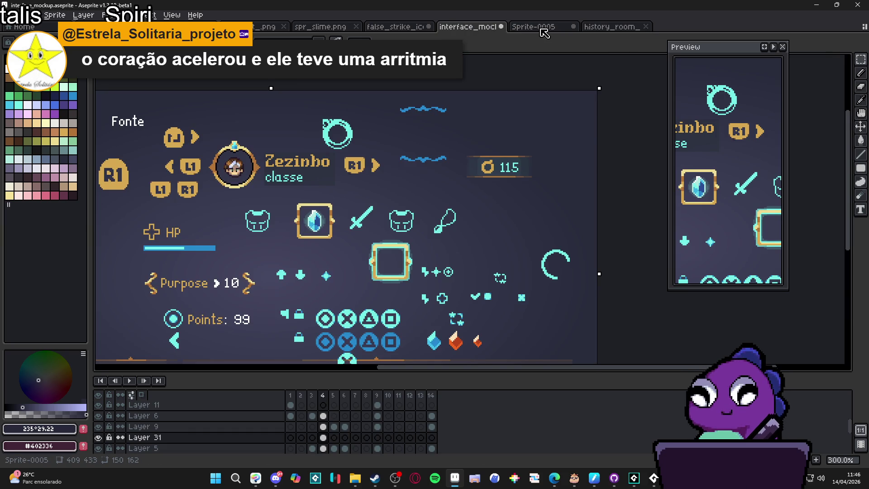
left_click(542, 28)
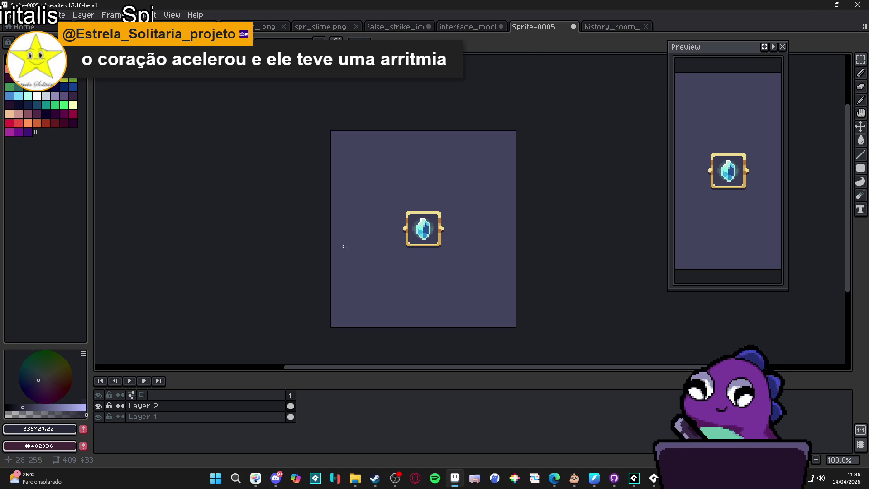
mouse_move(275, 479)
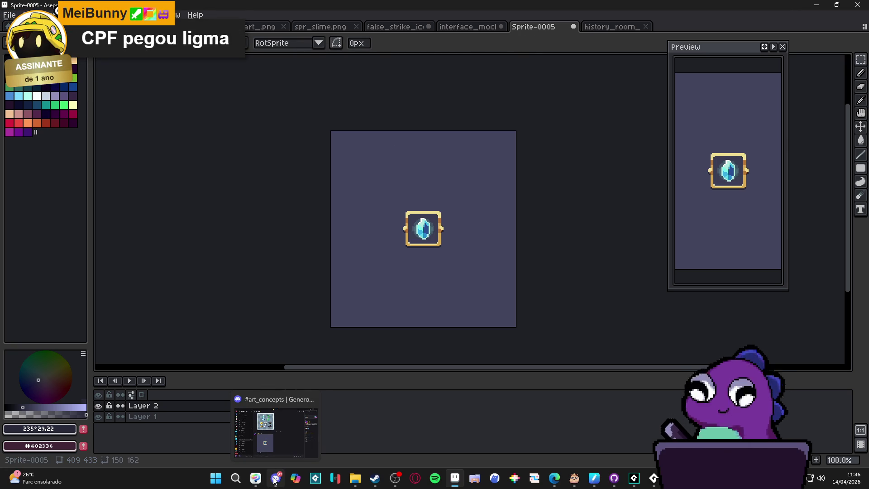
left_click(276, 479)
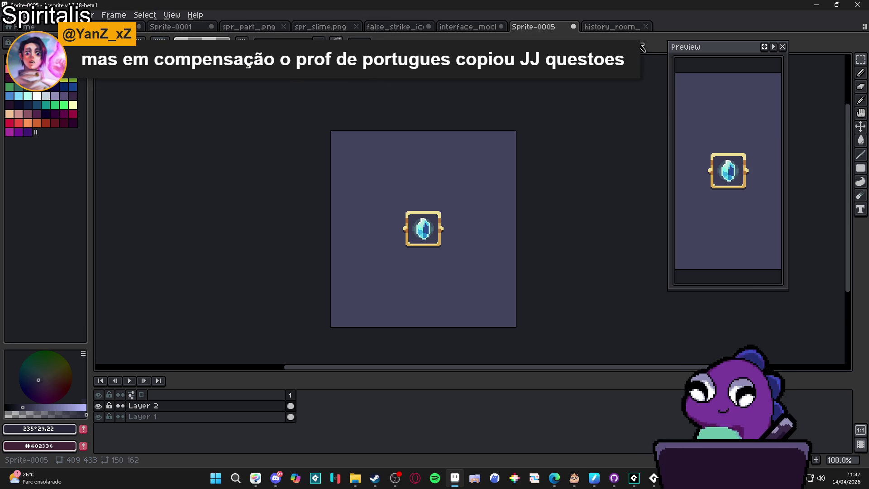
left_click(616, 26)
left_click(554, 27)
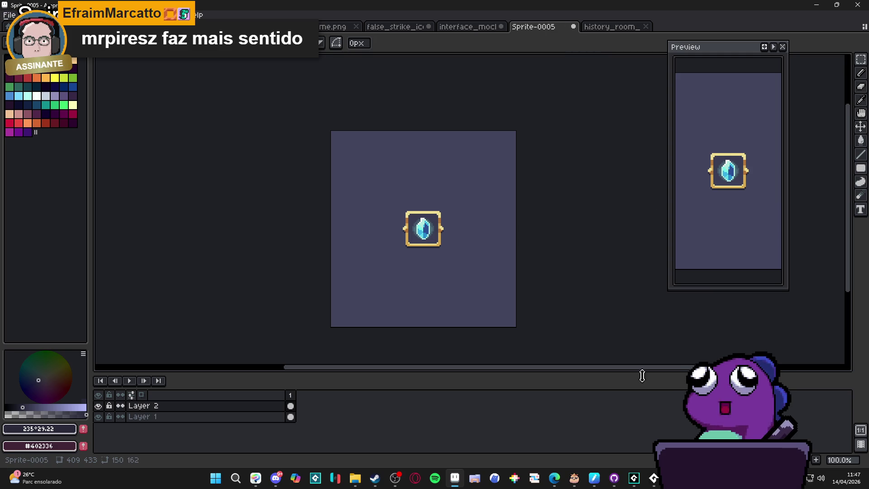
left_click(653, 480)
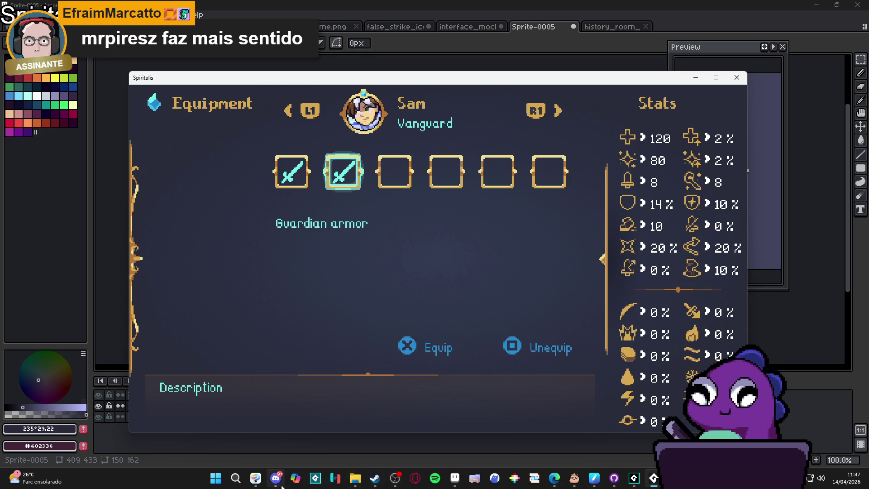
Return from the Spiritalis game window to Aseprite's Sprite-0005 item slot
left_click(171, 463)
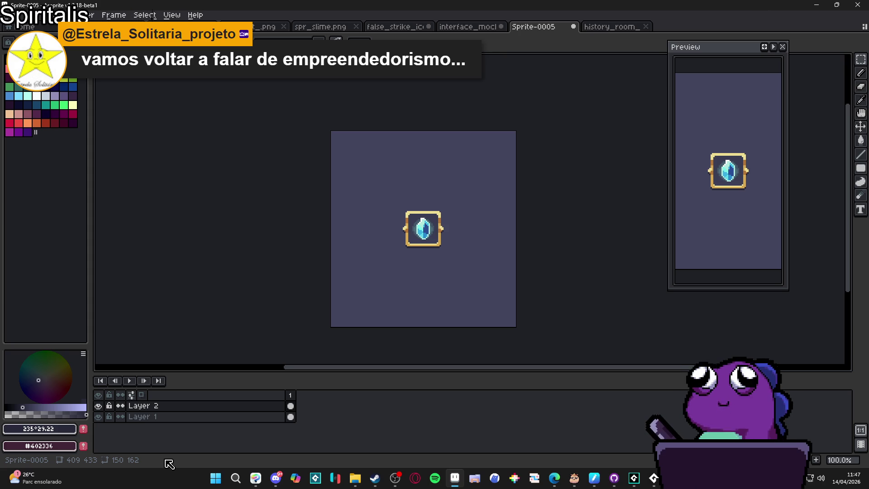
right_click(557, 4)
left_click(532, 39)
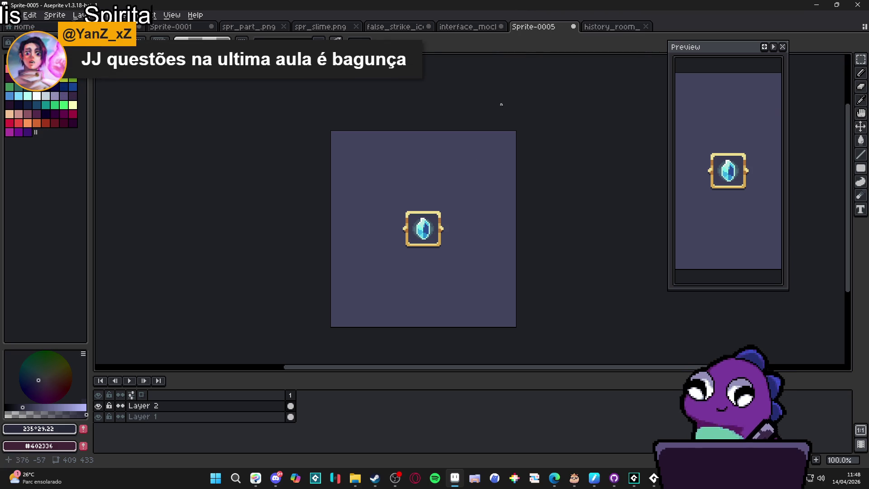
scroll(439, 243, "up", 3)
scroll(435, 251, "down", 2)
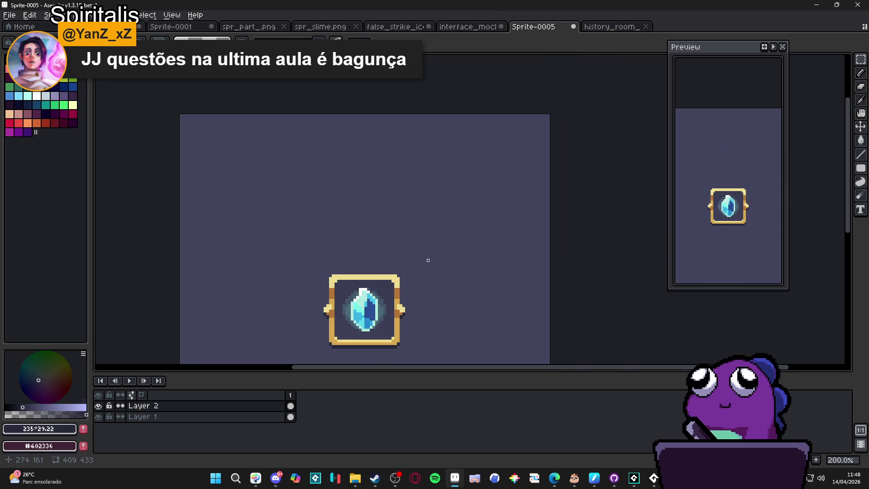
scroll(428, 260, "down", 1)
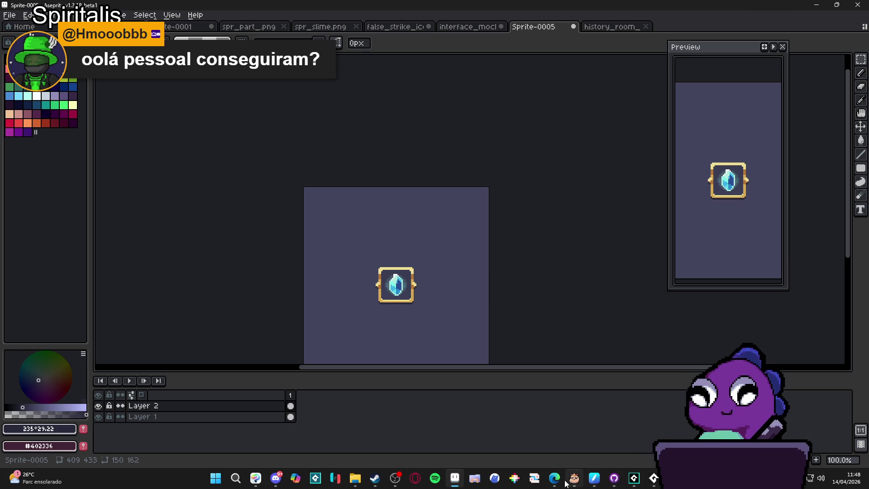
mouse_move(558, 485)
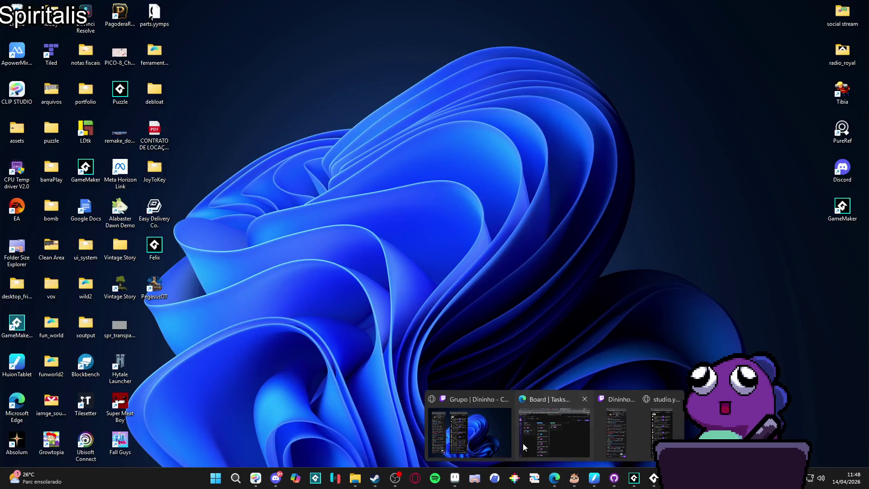